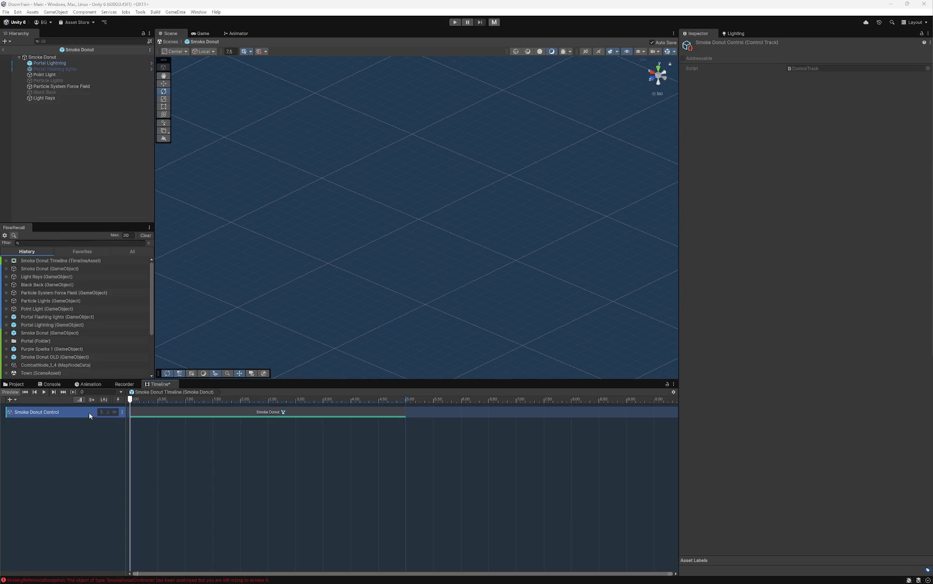
# - Select the Smoke Donut clip and enable Control Children, leaving Control Playable Directors unticked
pyautogui.click(170, 414)
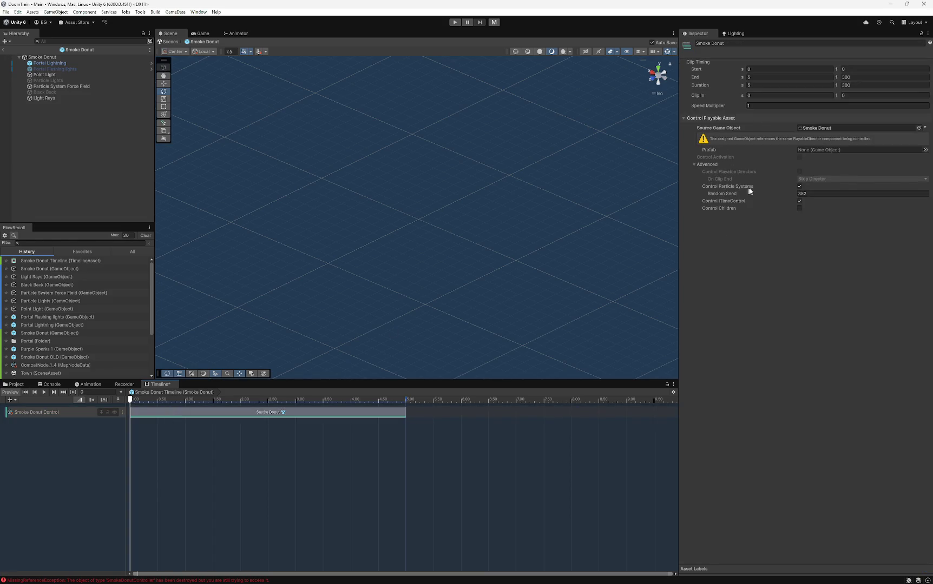
pyautogui.click(799, 209)
pyautogui.click(799, 172)
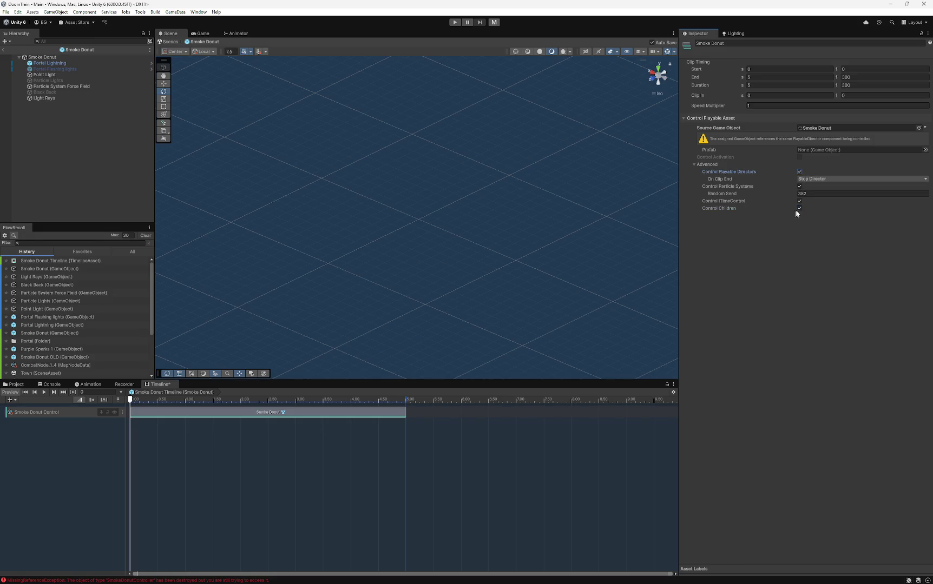
pyautogui.click(800, 172)
pyautogui.click(799, 207)
pyautogui.click(800, 208)
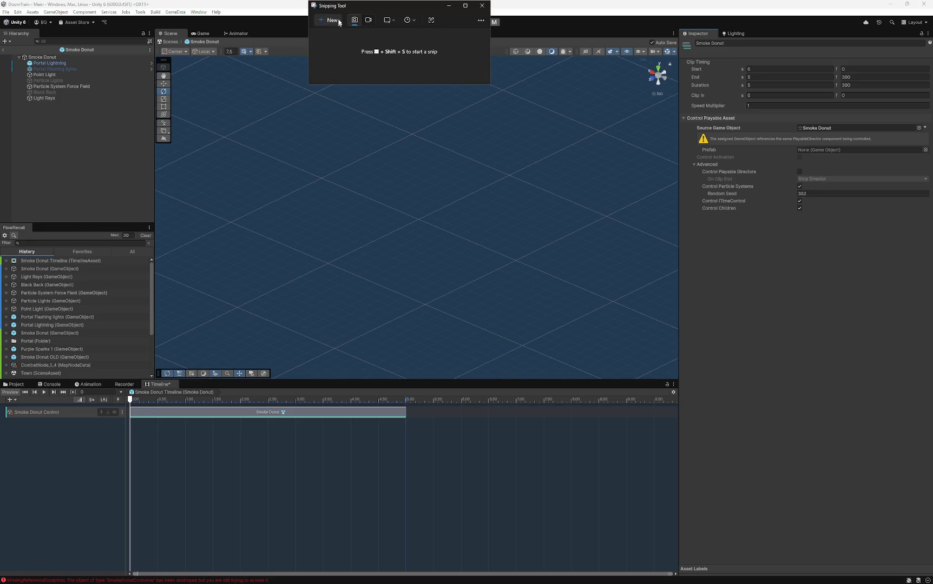
# - Snip the clip's Inspector settings region, then close the Snipping Tool window
pyautogui.moveTo(672, 35)
pyautogui.mouseDown()
pyautogui.moveTo(788, 142)
pyautogui.moveTo(931, 229)
pyautogui.mouseUp()
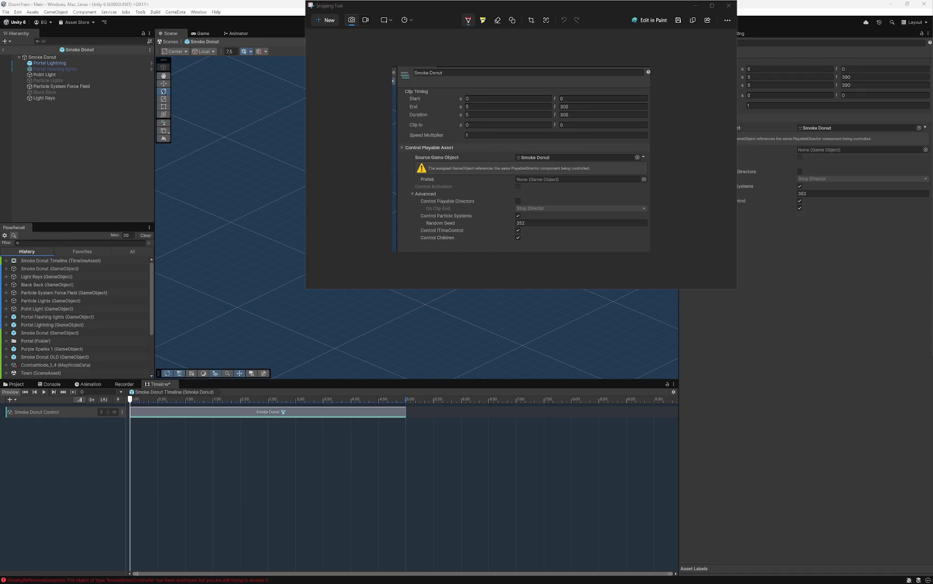
pyautogui.click(729, 5)
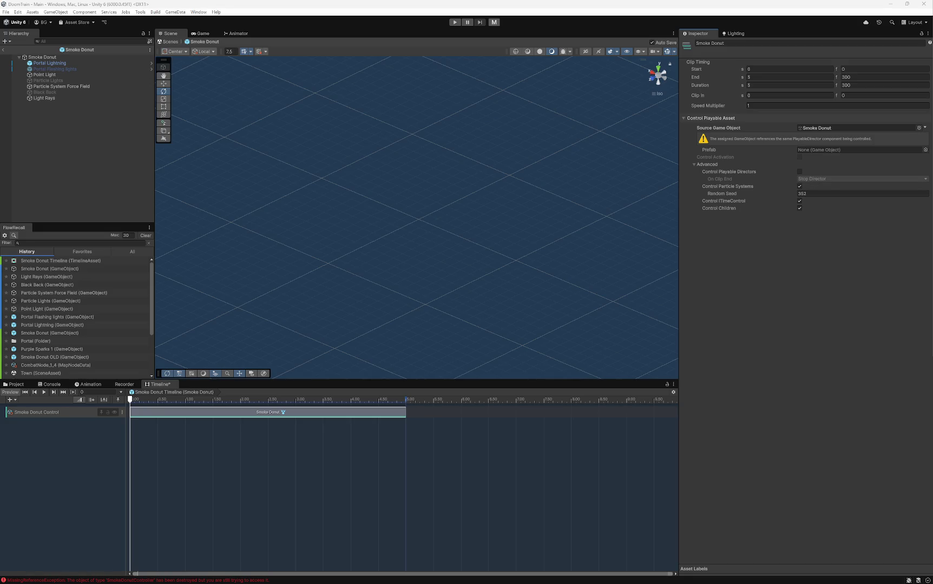
# - Select the Smoke Donut root and paste a copy of Smoke Donut inside it
pyautogui.click(229, 129)
pyautogui.click(42, 57)
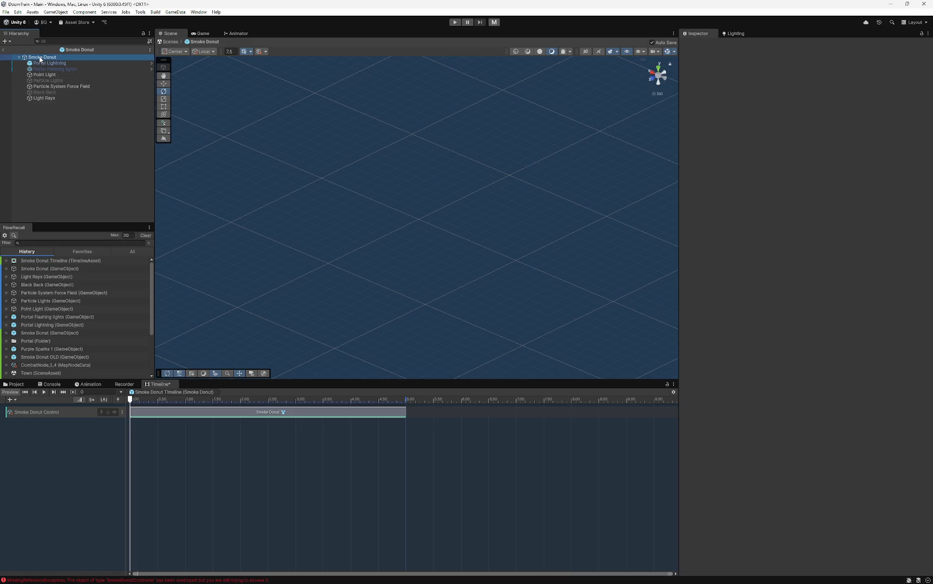
pyautogui.click(72, 185)
pyautogui.click(41, 57)
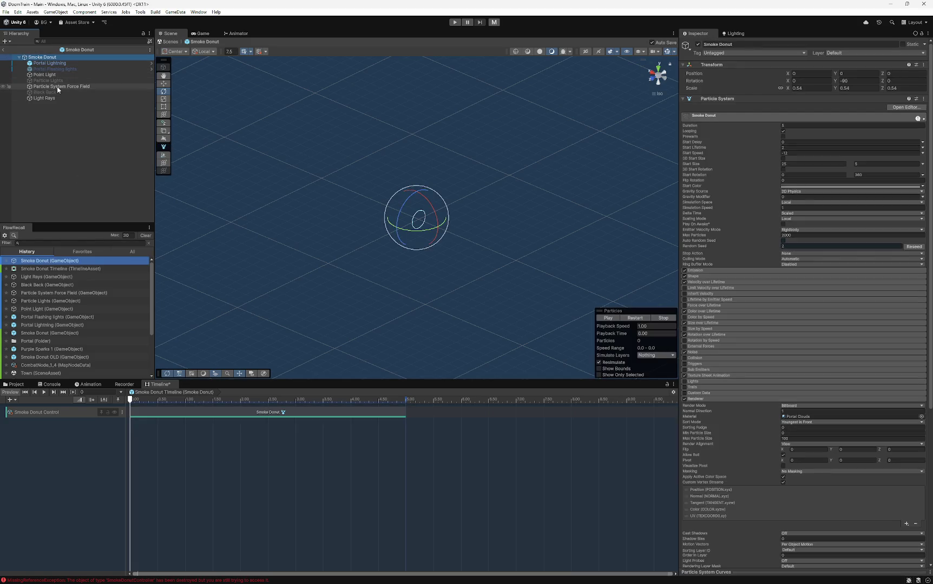
pyautogui.hotkey('ctrl', 'z')
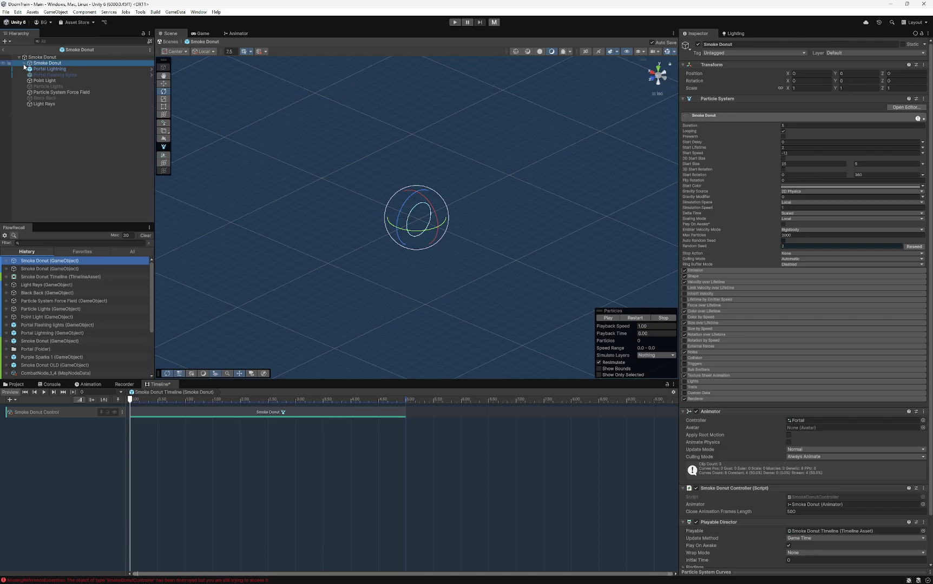
# - Expand the nested Smoke Donut copy and delete all of its child objects
pyautogui.click(36, 195)
pyautogui.click(48, 64)
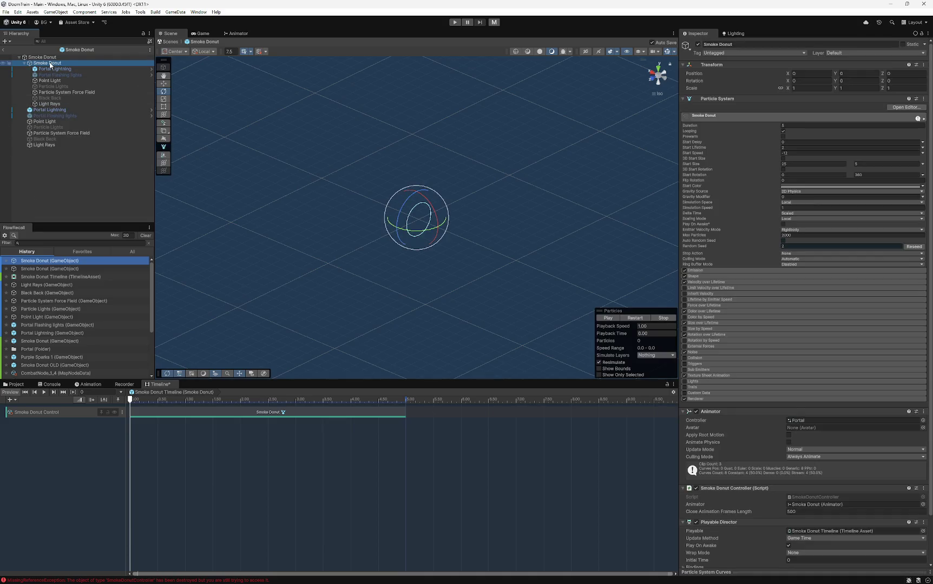
pyautogui.click(48, 69)
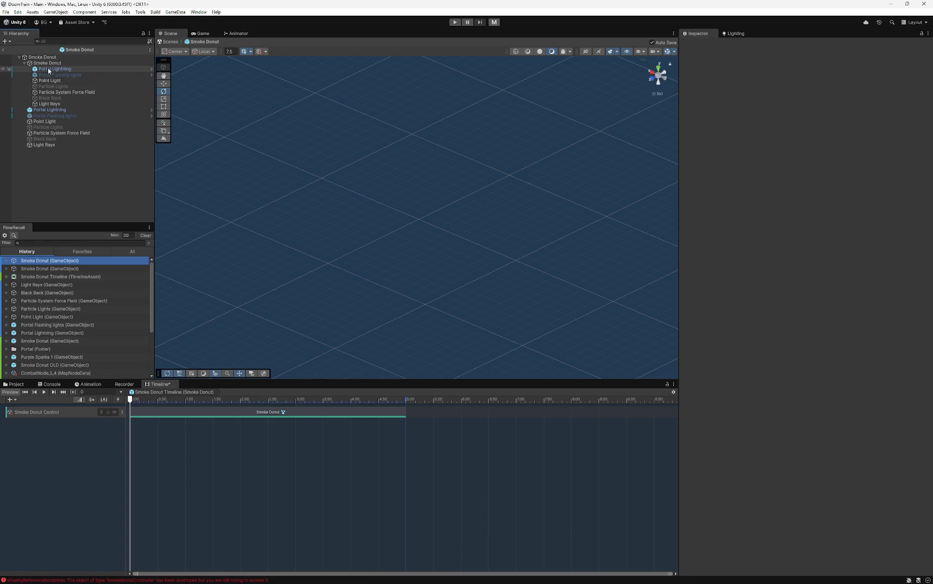
pyautogui.keyDown('shift'); pyautogui.click(50, 102); pyautogui.keyUp('shift')
pyautogui.press('Delete')
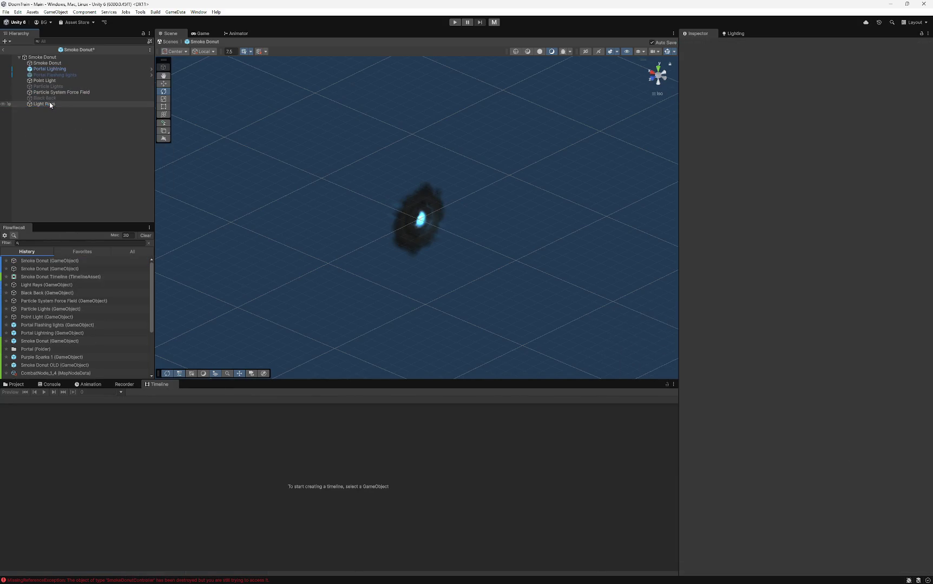
# - Reselect the nested Smoke Donut copy and open its Playable Director component menu
pyautogui.click(48, 63)
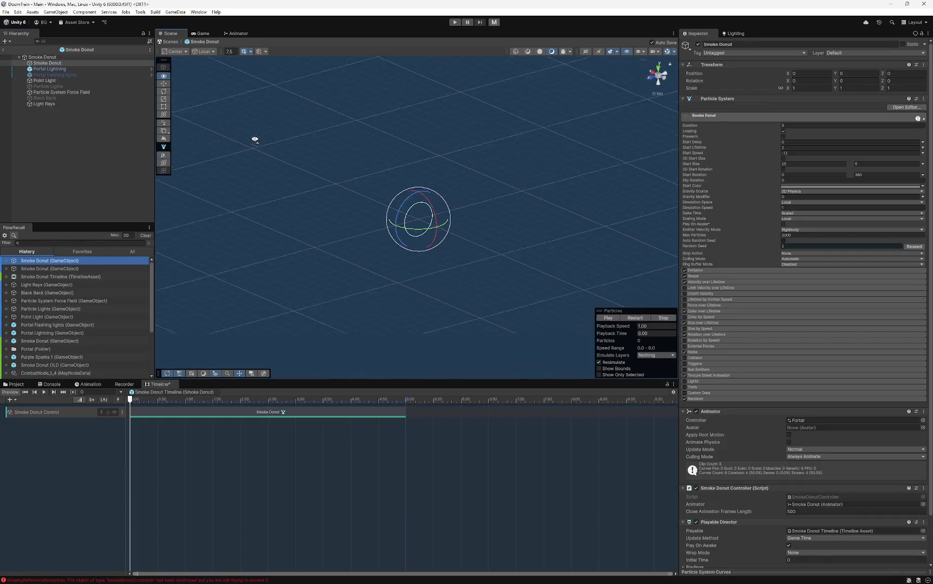
pyautogui.click(50, 146)
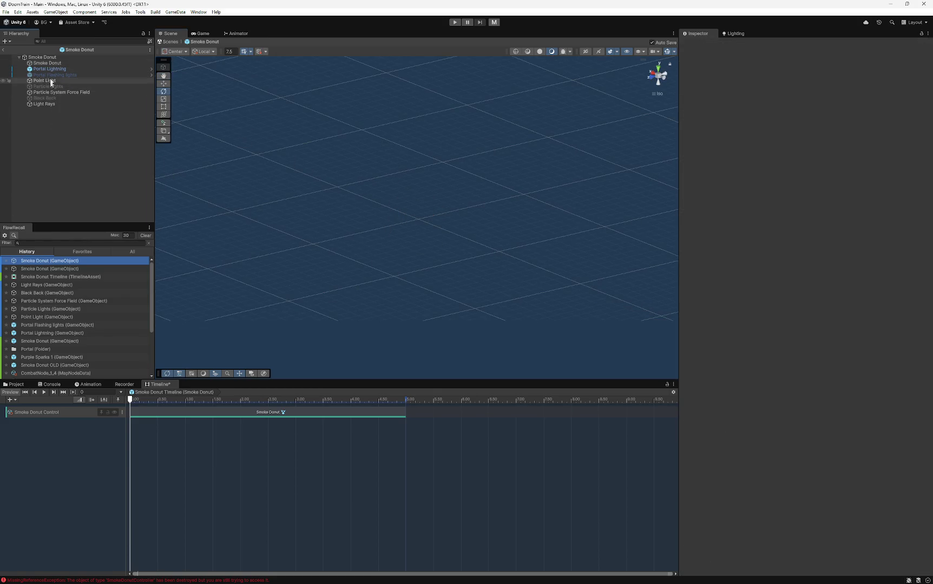
pyautogui.click(47, 64)
pyautogui.click(49, 57)
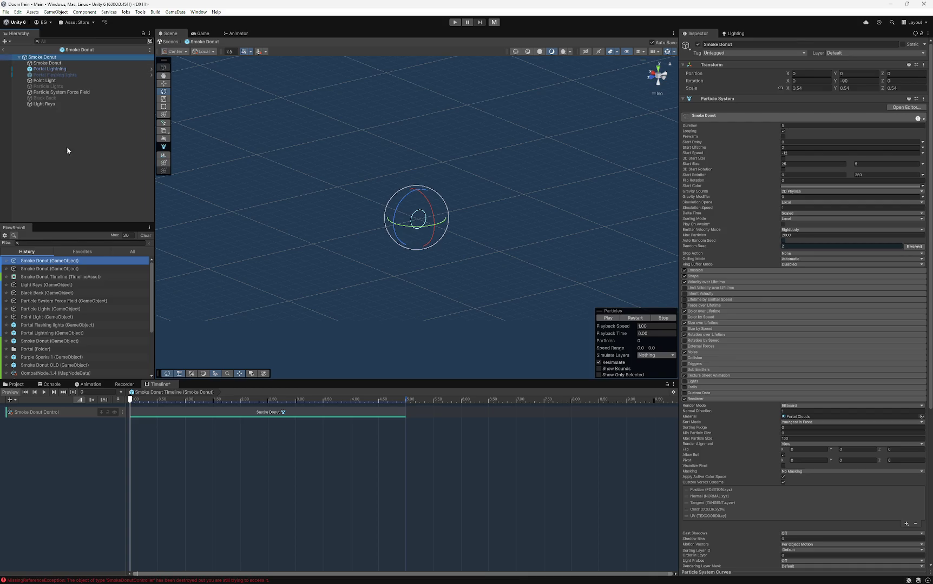
pyautogui.click(65, 142)
pyautogui.click(43, 58)
pyautogui.click(85, 62)
pyautogui.scroll(-3, 756, 247)
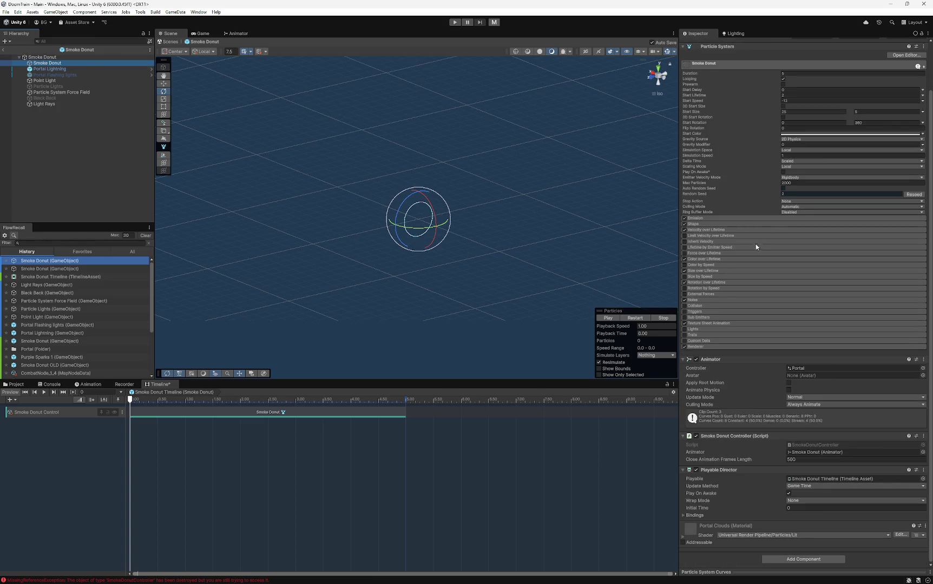
pyautogui.rightClick(729, 470)
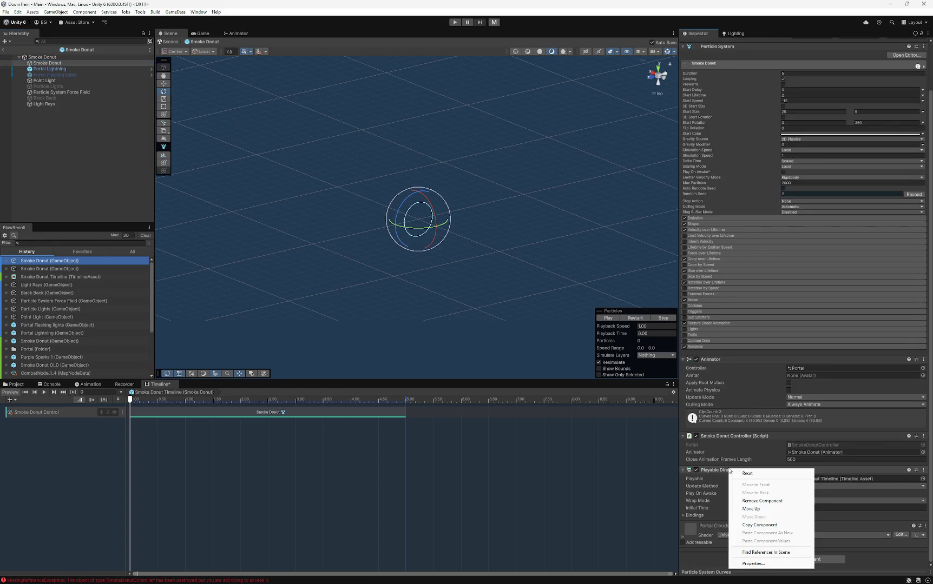
# - Remove the Playable Director from the nested copy and the Particle System from the root
pyautogui.click(760, 501)
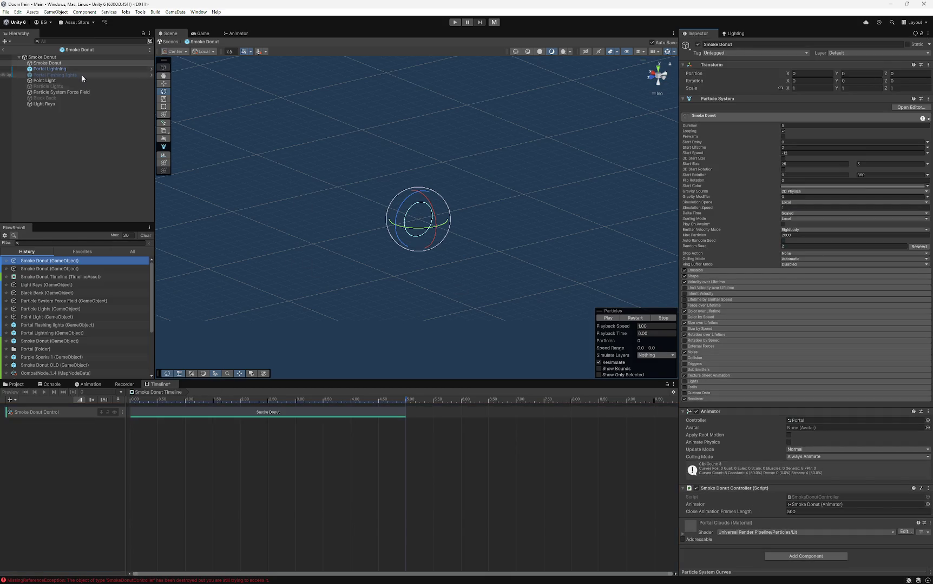
pyautogui.click(45, 63)
pyautogui.rightClick(713, 98)
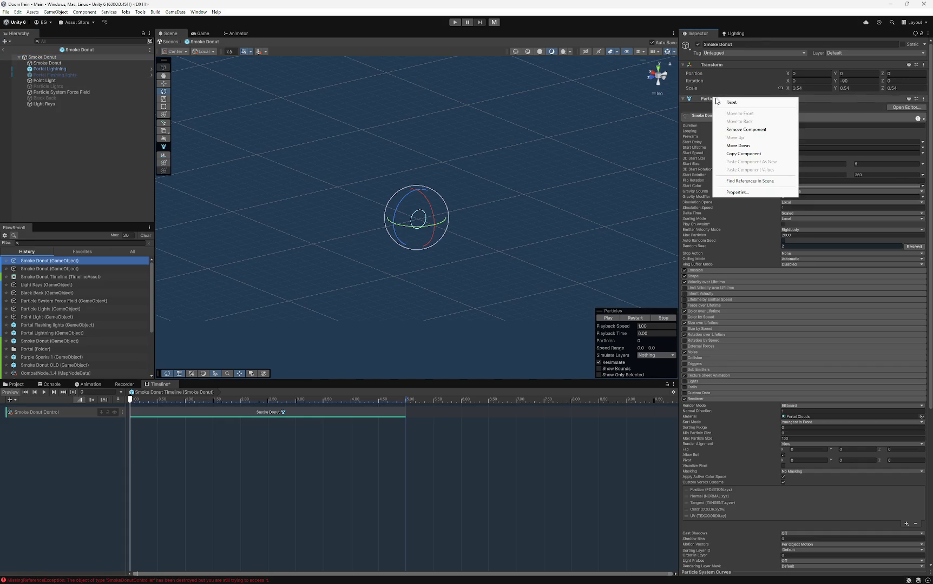
pyautogui.click(737, 130)
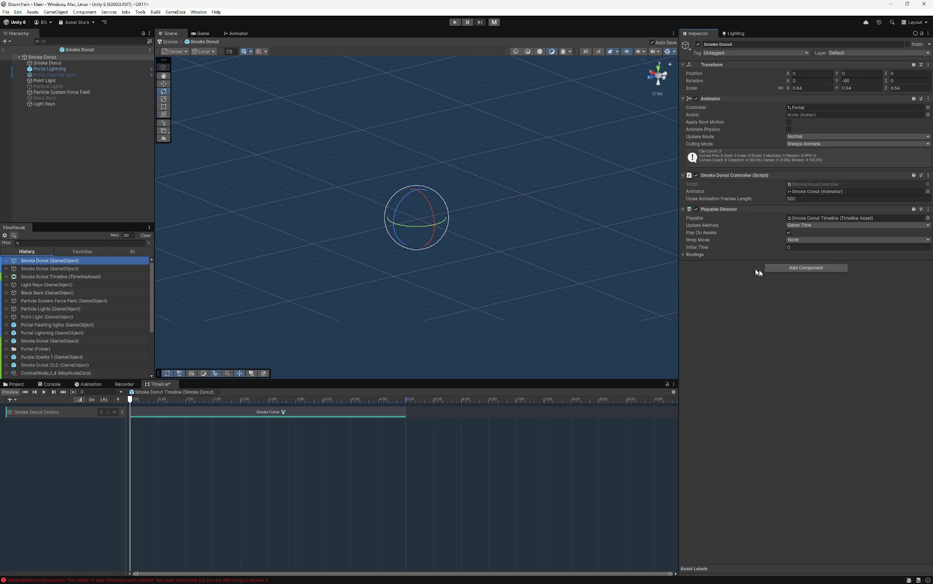
# - Remove the Animator and Smoke Donut Controller components from the nested copy
pyautogui.click(39, 64)
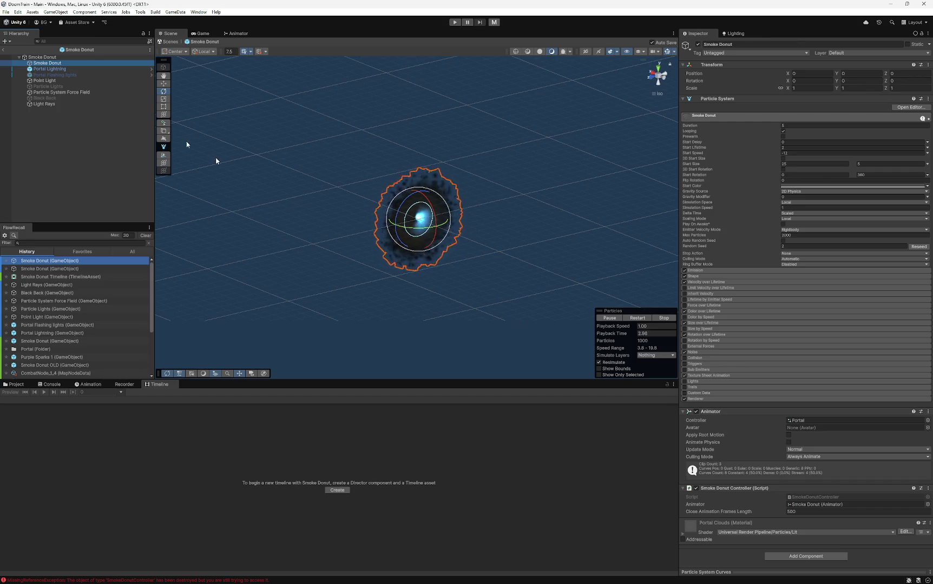
pyautogui.rightClick(726, 414)
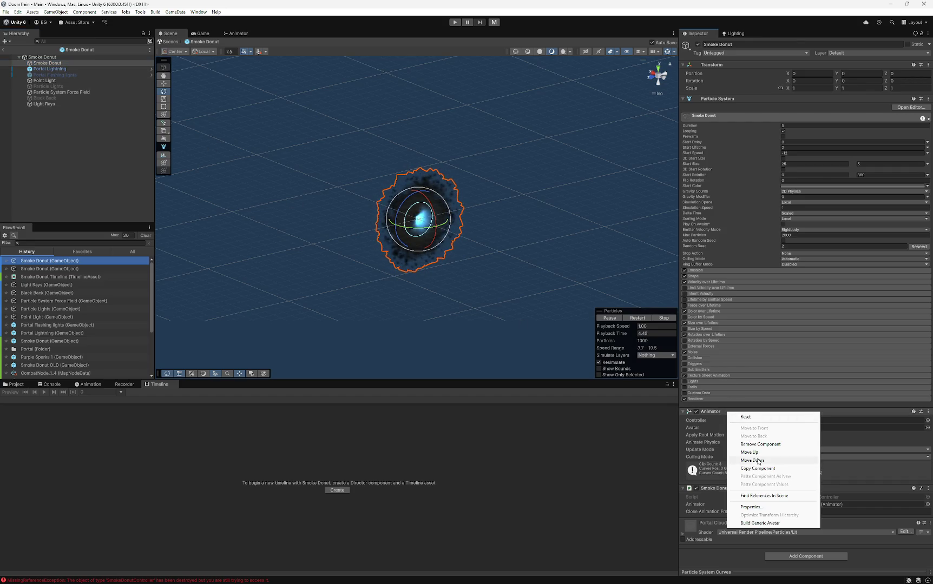
pyautogui.click(759, 446)
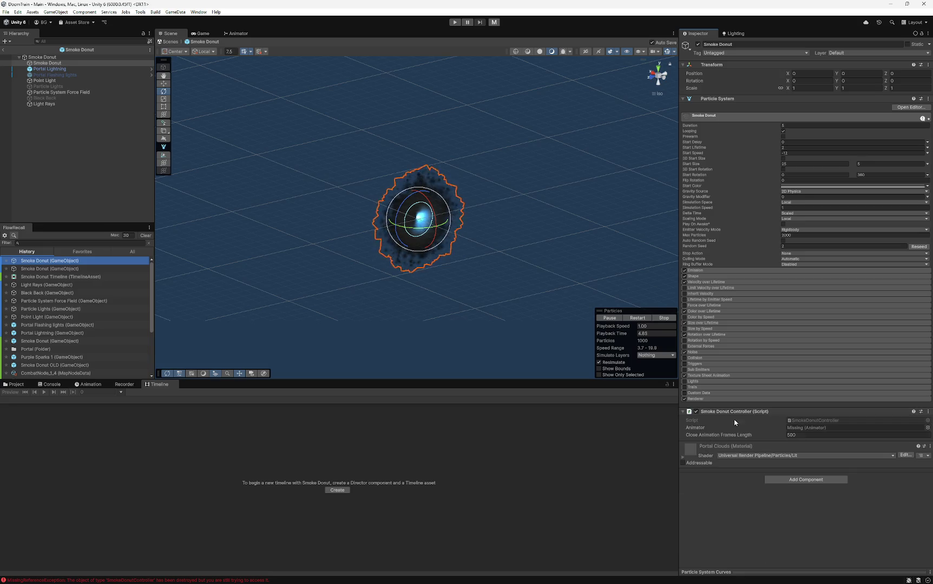
pyautogui.rightClick(735, 412)
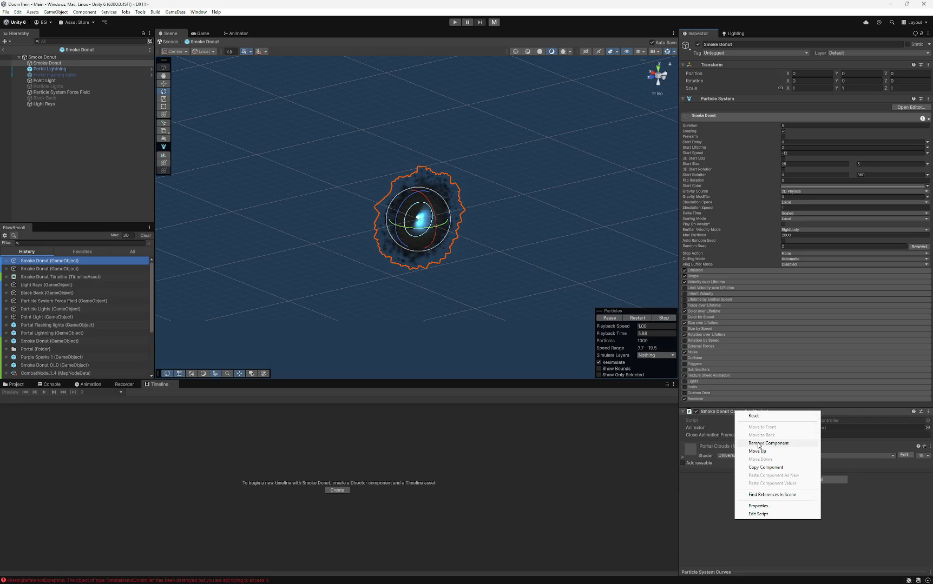
pyautogui.click(759, 444)
# - Move the selection back to the Smoke Donut root and select its timeline clip
pyautogui.click(48, 69)
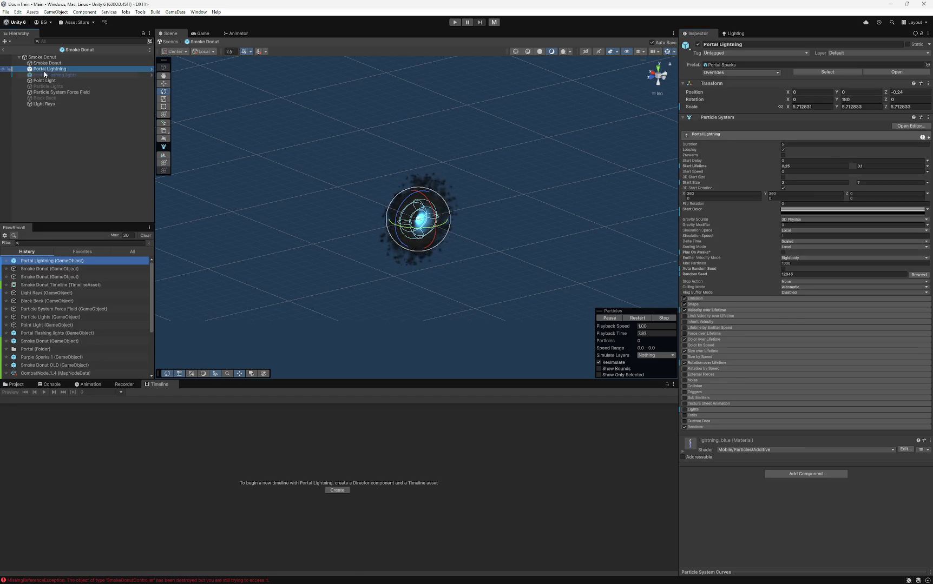
pyautogui.click(54, 75)
pyautogui.press('Up')
pyautogui.press('Up')
pyautogui.press('Up')
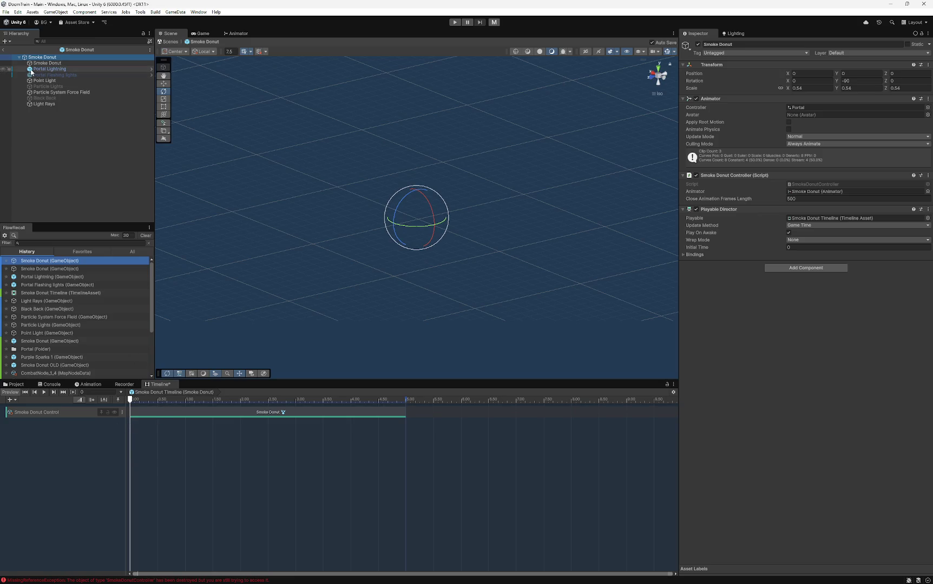
pyautogui.click(164, 413)
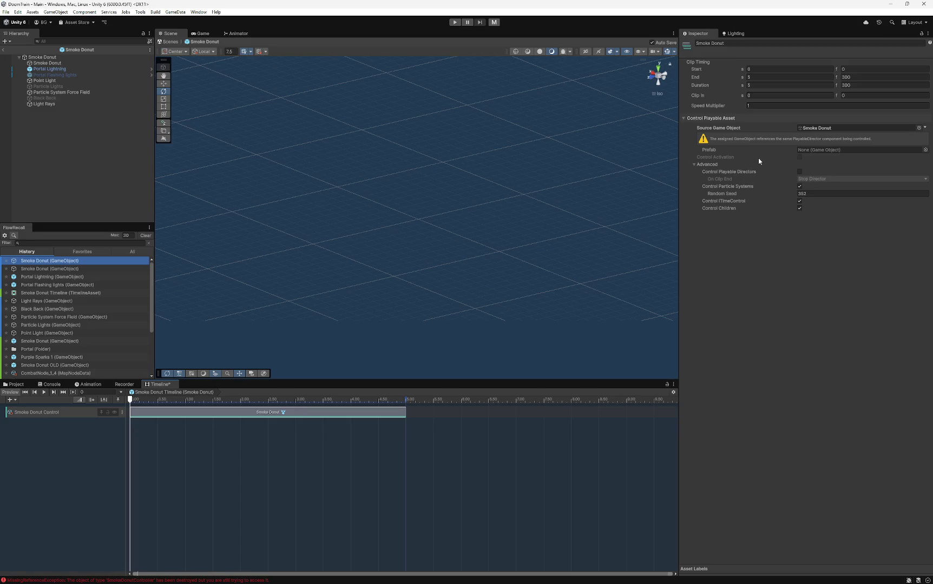
# - Delete the existing Smoke Donut clip from the Control track
pyautogui.moveTo(43, 57)
pyautogui.mouseDown()
pyautogui.moveTo(336, 149)
pyautogui.moveTo(815, 130)
pyautogui.mouseUp()
pyautogui.click(225, 415)
pyautogui.press('Delete')
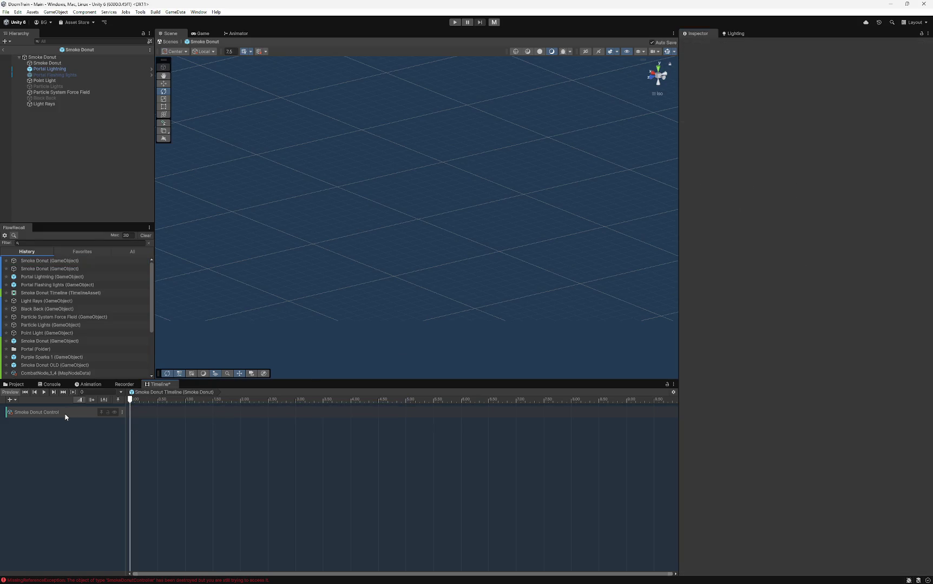
pyautogui.click(59, 413)
pyautogui.click(58, 222)
# - Drag Smoke Donut onto the Control track to create a new clip starting at 0
pyautogui.moveTo(36, 58)
pyautogui.mouseDown()
pyautogui.moveTo(145, 421)
pyautogui.moveTo(140, 414)
pyautogui.moveTo(174, 417)
pyautogui.mouseUp()
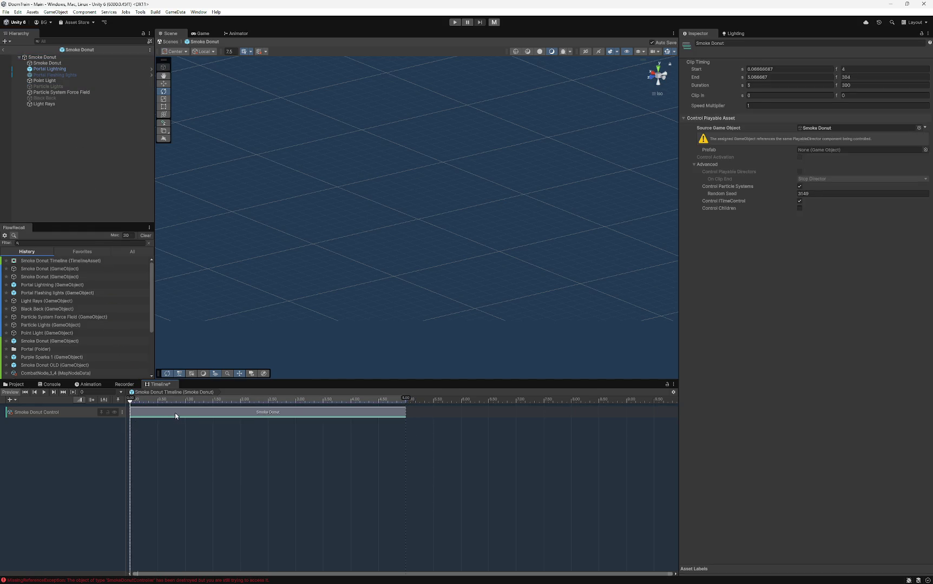
pyautogui.click(41, 132)
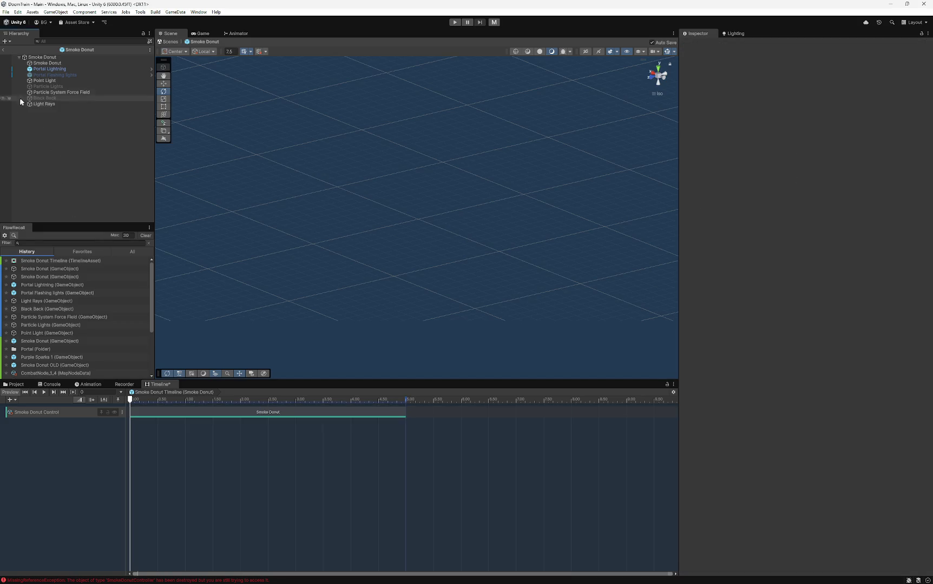
pyautogui.click(42, 57)
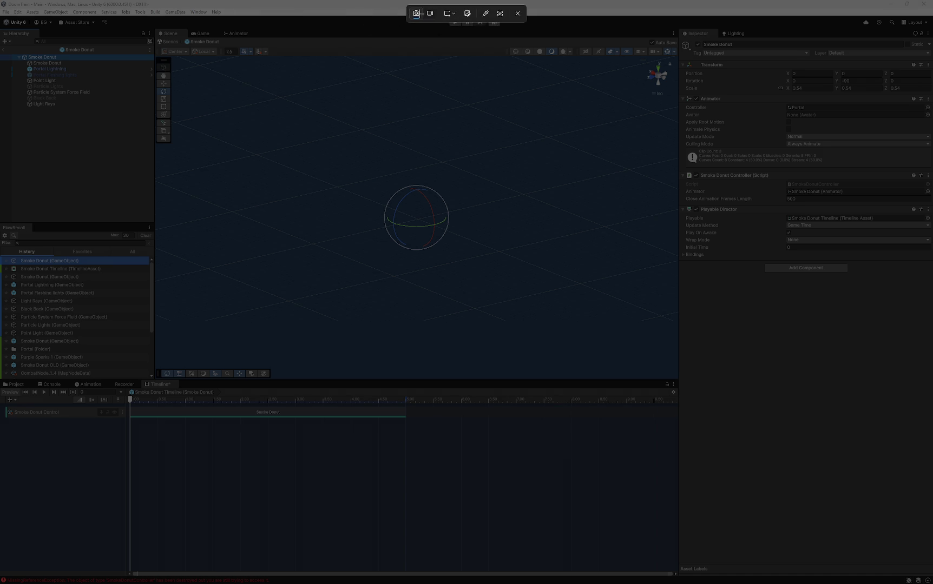
# - Take a full-screen snip of the Unity editor and copy it to the clipboard
pyautogui.click(468, 13)
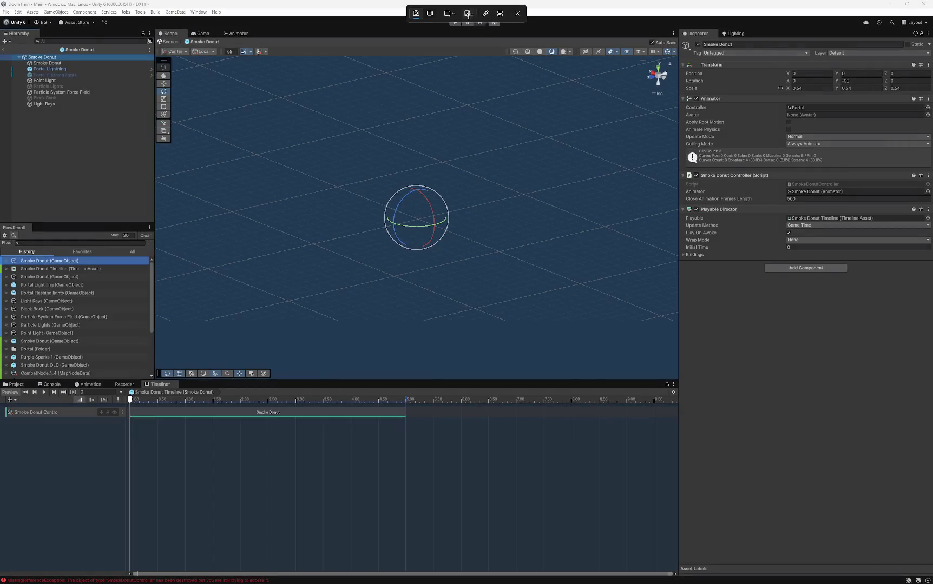
pyautogui.click(469, 13)
pyautogui.click(381, 20)
pyautogui.click(387, 48)
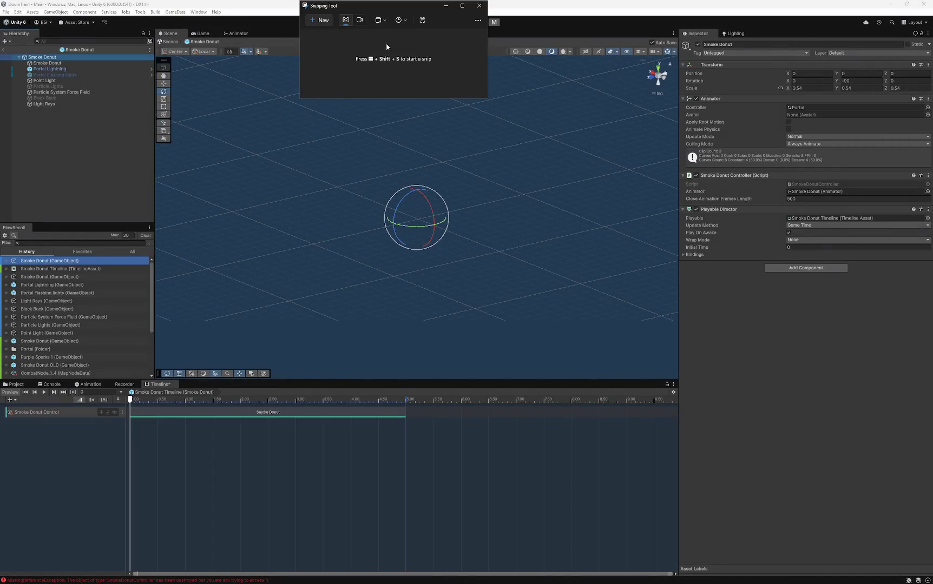
pyautogui.click(319, 20)
pyautogui.click(50, 146)
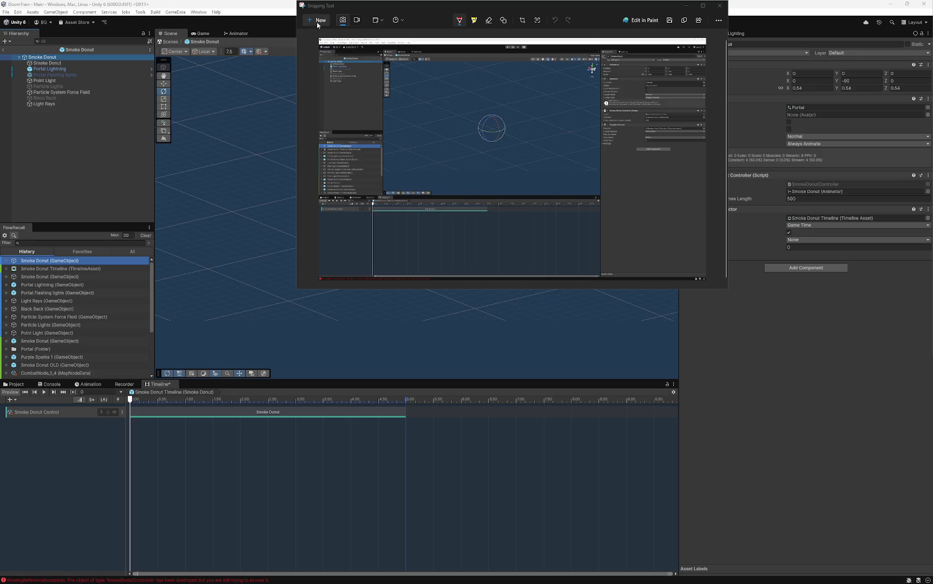
pyautogui.click(684, 20)
# - Select the inner Smoke Donut object and snip the editor screen
pyautogui.click(47, 63)
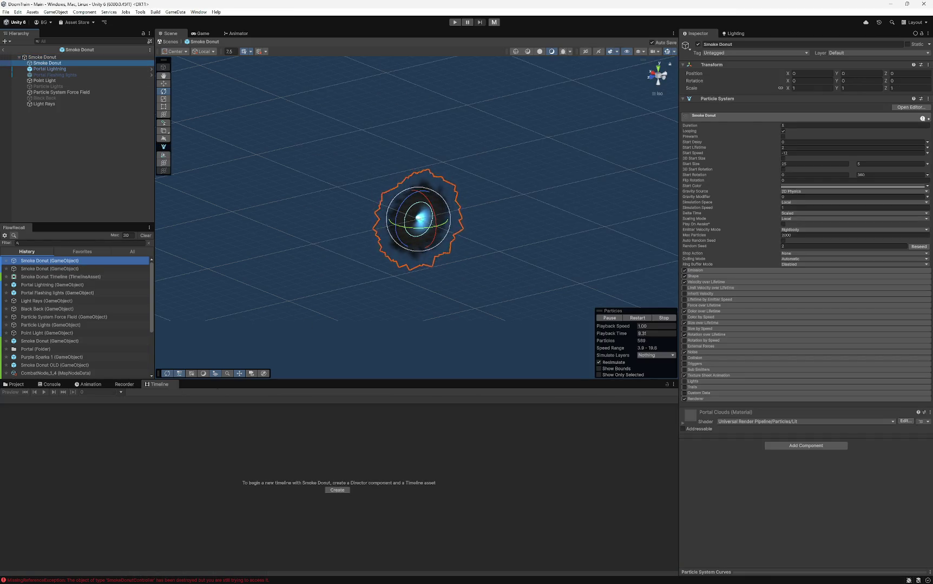
pyautogui.hotkey('alt', 'Tab')
pyautogui.click(319, 20)
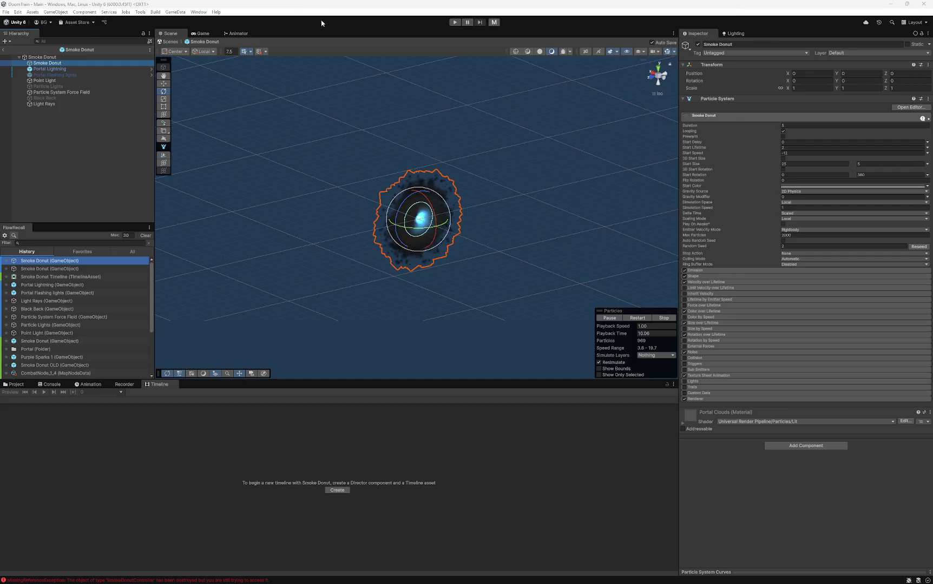
pyautogui.click(62, 158)
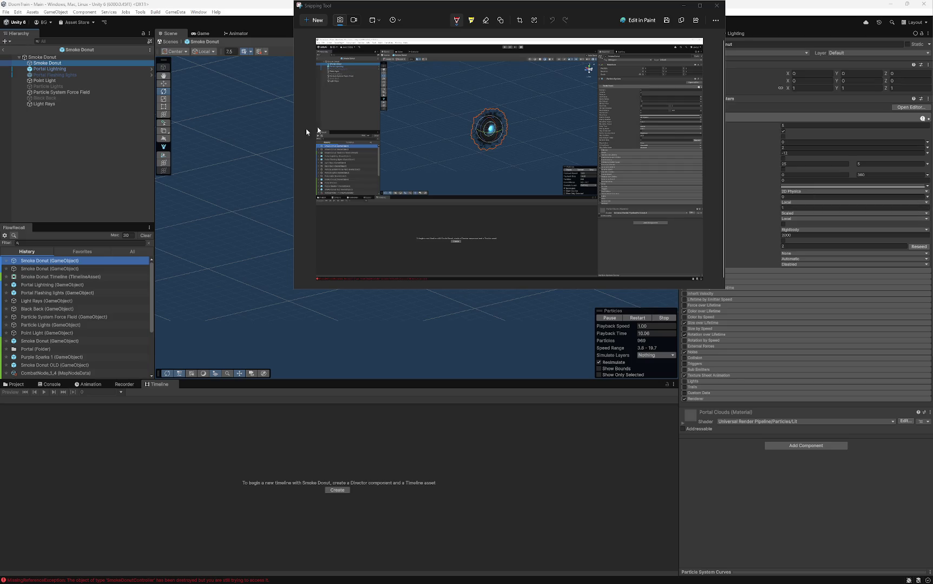
# - Select the control clip, snip it, and drag the inner Smoke Donut into Source Game Object
pyautogui.click(59, 160)
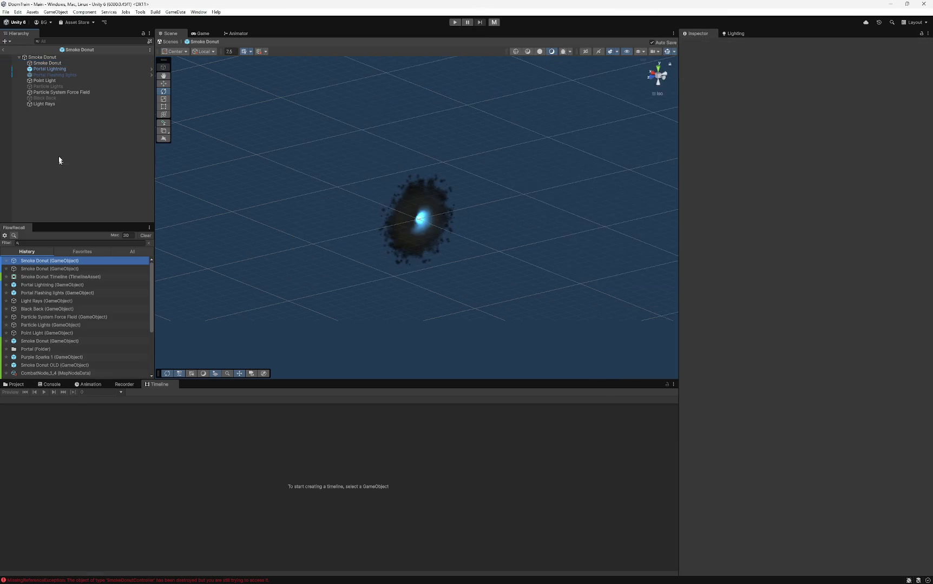
pyautogui.click(42, 57)
pyautogui.click(231, 413)
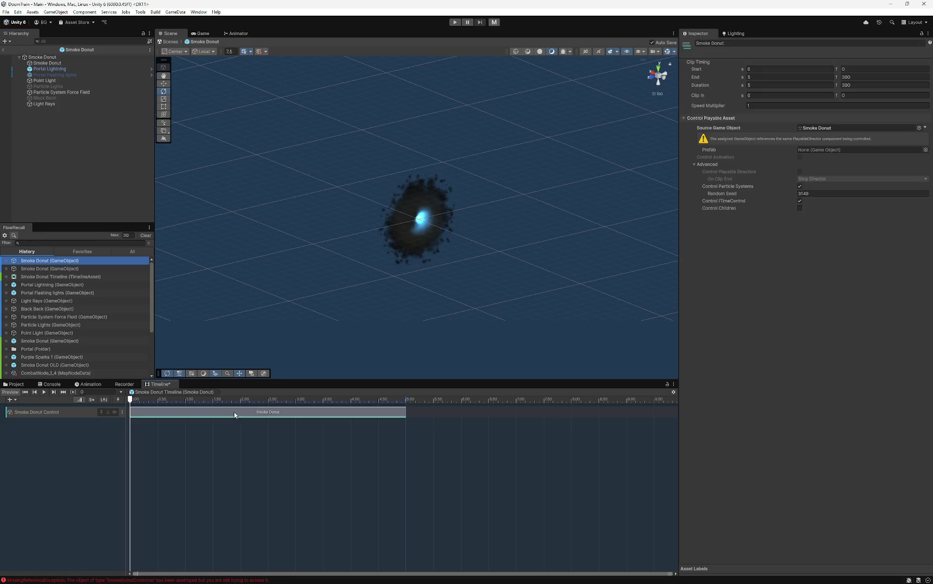
pyautogui.hotkey('alt', 'Tab')
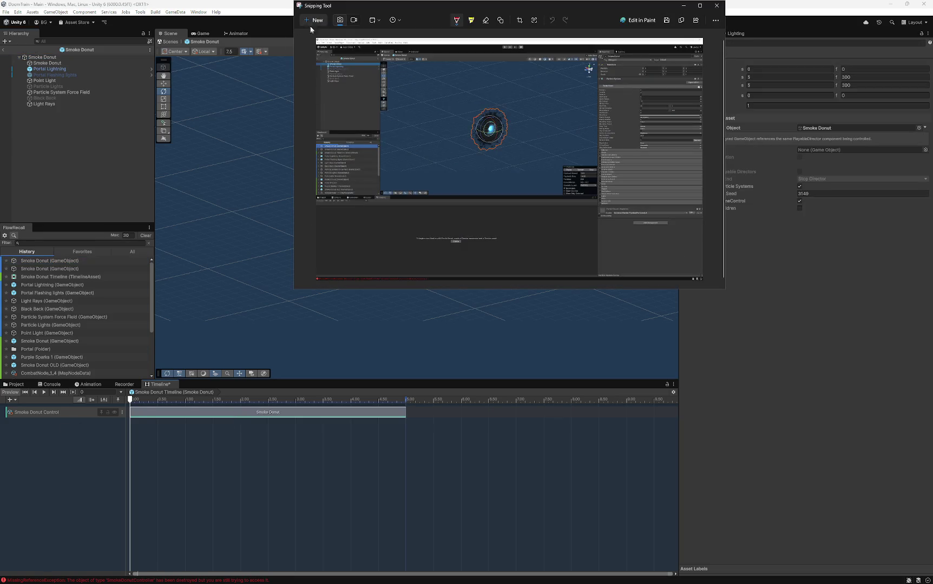
pyautogui.click(313, 21)
pyautogui.click(51, 151)
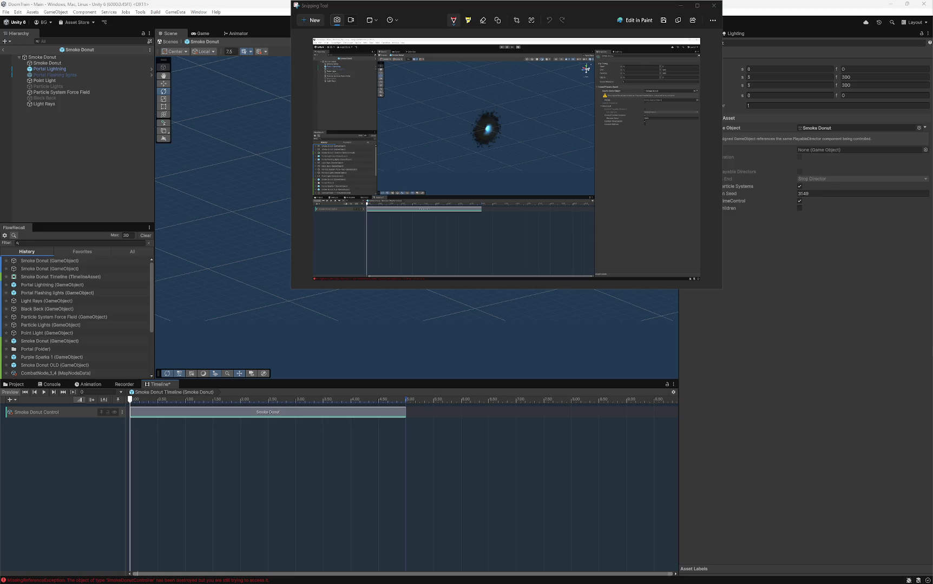
pyautogui.click(713, 5)
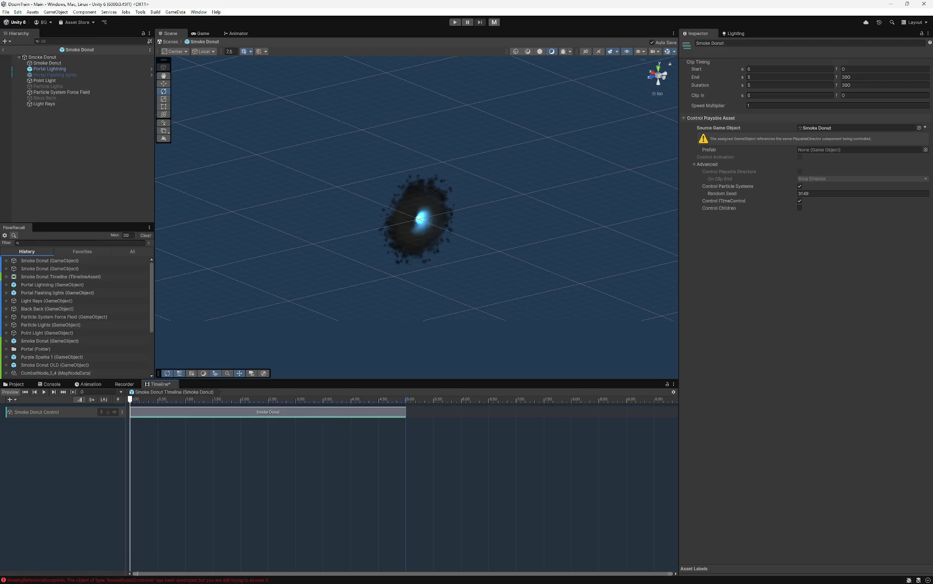
pyautogui.moveTo(49, 86)
pyautogui.mouseDown()
pyautogui.moveTo(133, 85)
pyautogui.moveTo(136, 64)
pyautogui.moveTo(665, 171)
pyautogui.moveTo(749, 135)
pyautogui.moveTo(815, 128)
pyautogui.mouseUp()
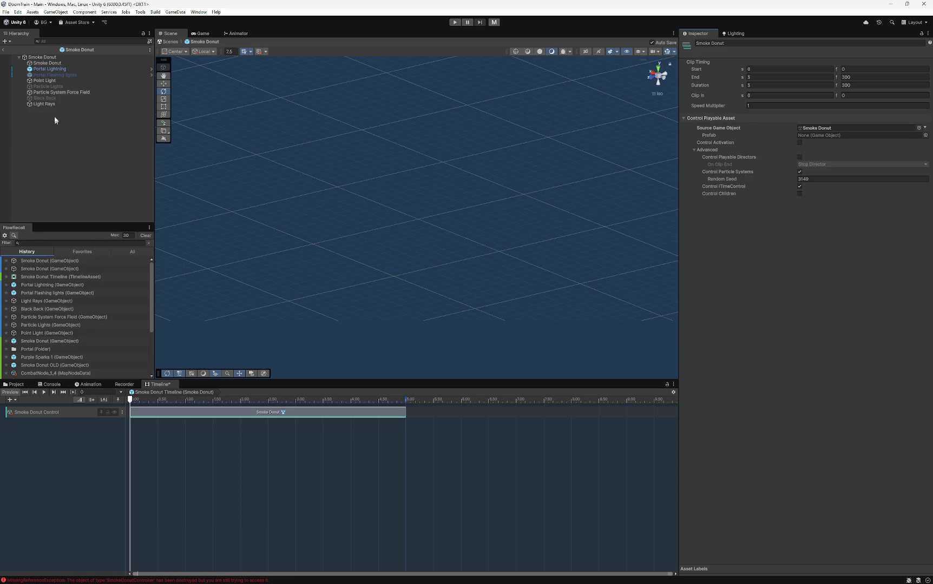
# - Move Portal Lightning through Light Rays under the inner Smoke Donut object
pyautogui.click(49, 69)
pyautogui.keyDown('shift'); pyautogui.click(43, 104); pyautogui.keyUp('shift')
pyautogui.keyDown('ctrl'); pyautogui.click(48, 63); pyautogui.keyUp('ctrl')
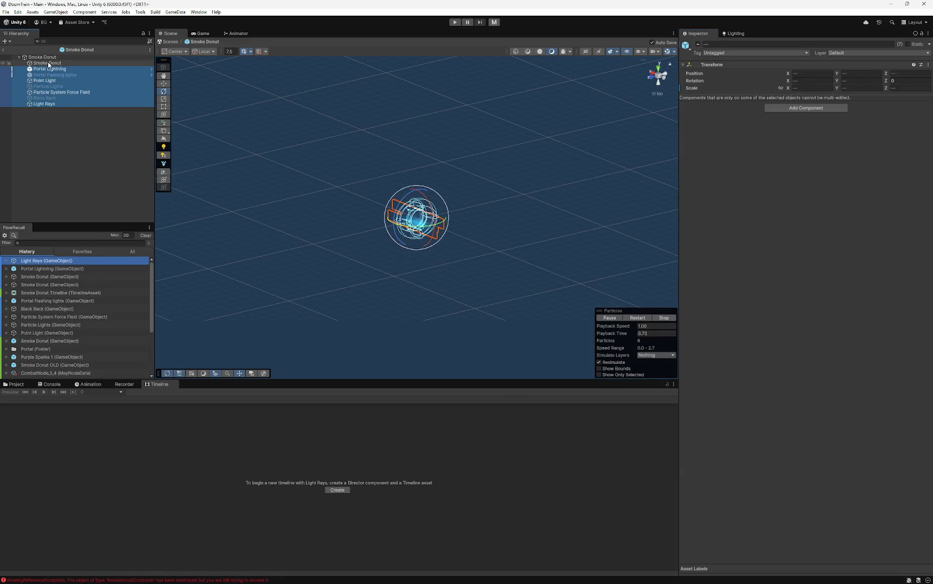
pyautogui.click(46, 56)
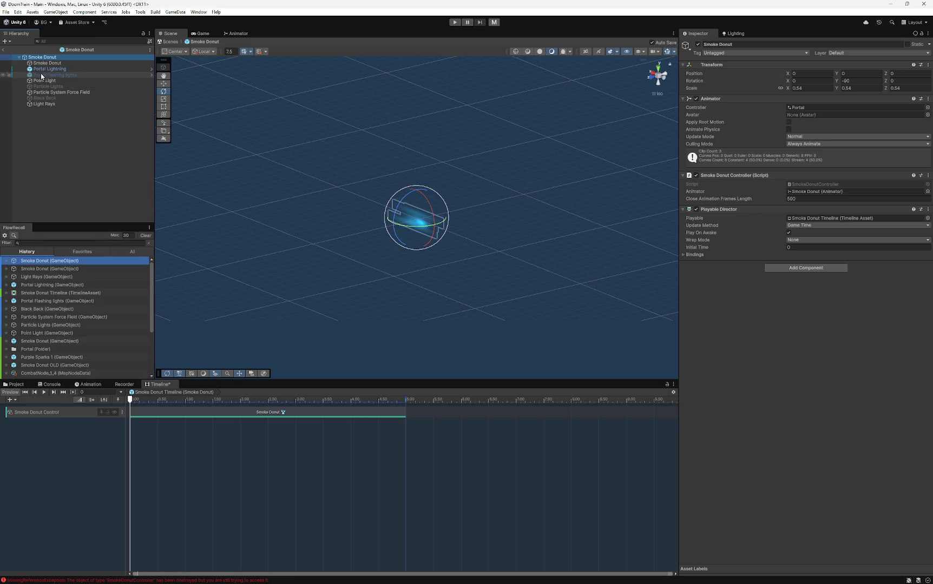
pyautogui.click(48, 69)
pyautogui.keyDown('shift'); pyautogui.click(42, 105); pyautogui.keyUp('shift')
pyautogui.moveTo(48, 69)
pyautogui.mouseDown()
pyautogui.moveTo(46, 145)
pyautogui.moveTo(42, 64)
pyautogui.mouseUp()
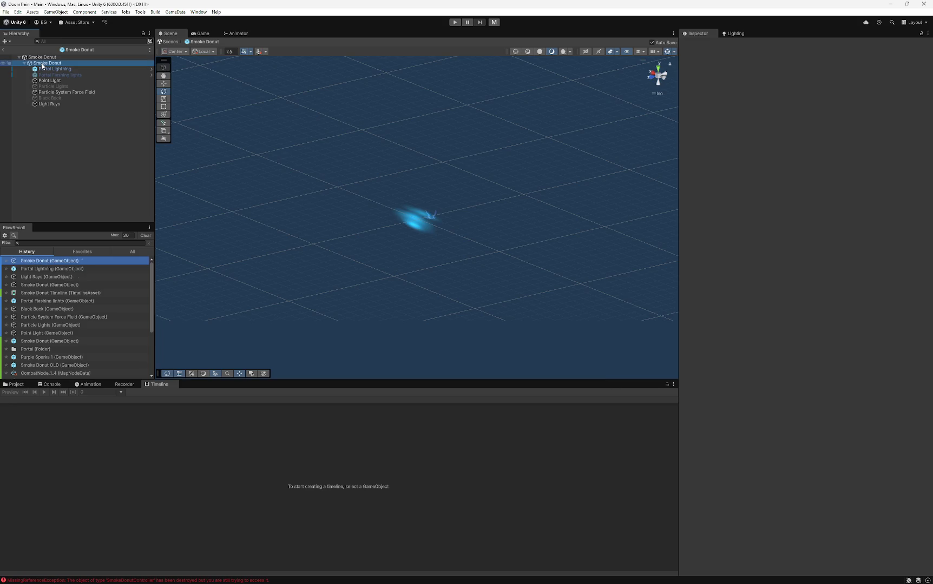
# - Preview the inner Smoke Donut particles with Play and Stop, then select the control clip
pyautogui.click(43, 59)
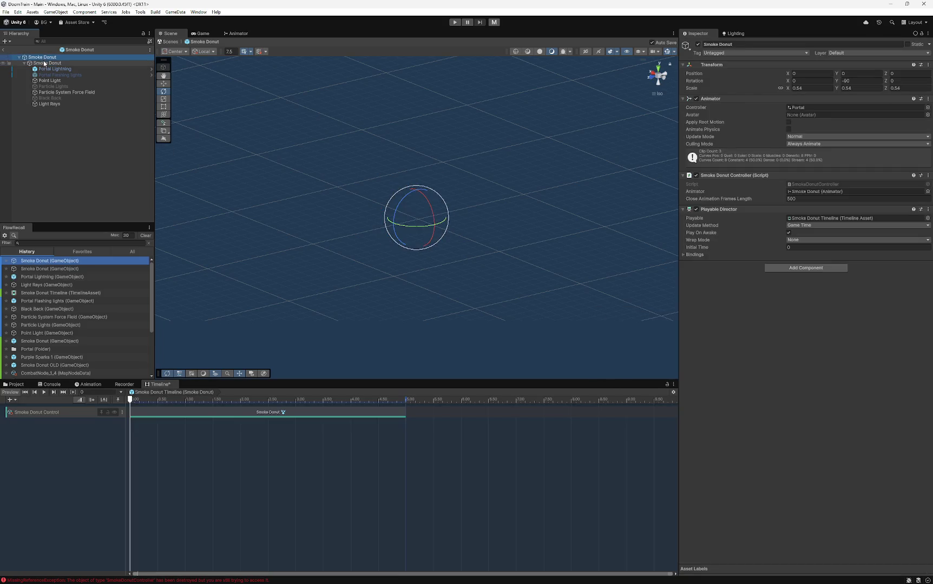
pyautogui.click(44, 63)
pyautogui.click(610, 318)
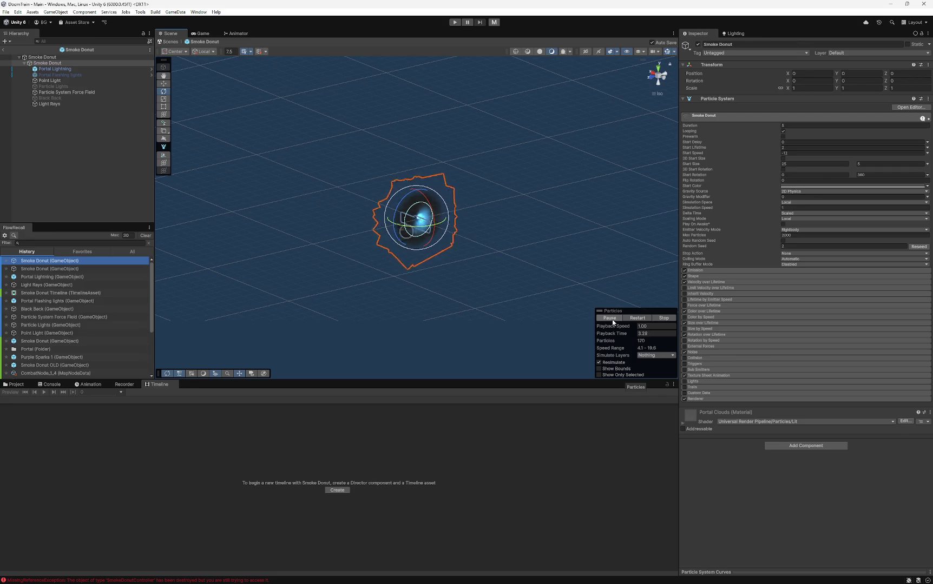
pyautogui.moveTo(533, 252)
pyautogui.mouseDown()
pyautogui.moveTo(404, 242)
pyautogui.moveTo(500, 271)
pyautogui.moveTo(373, 235)
pyautogui.moveTo(539, 229)
pyautogui.moveTo(524, 219)
pyautogui.moveTo(496, 244)
pyautogui.mouseUp()
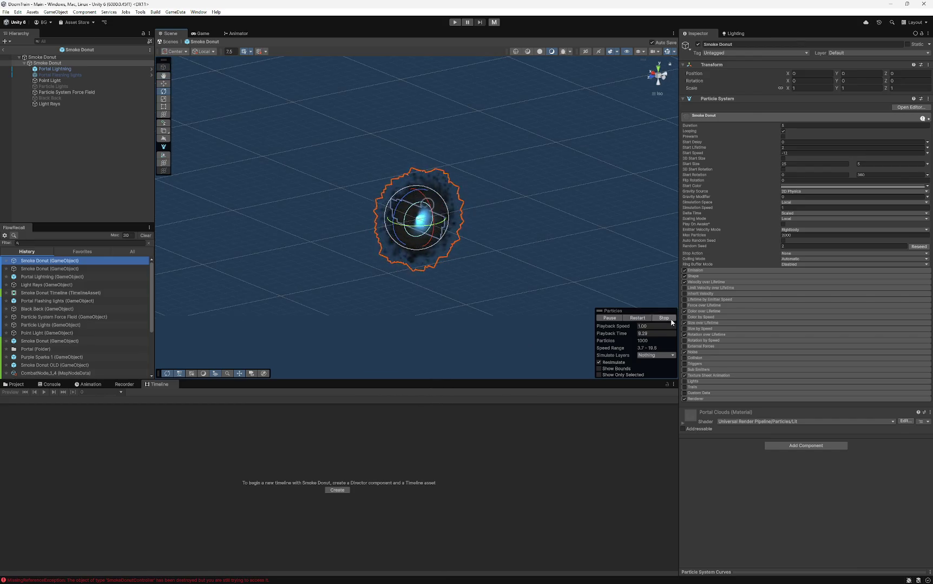
pyautogui.click(663, 318)
pyautogui.click(42, 57)
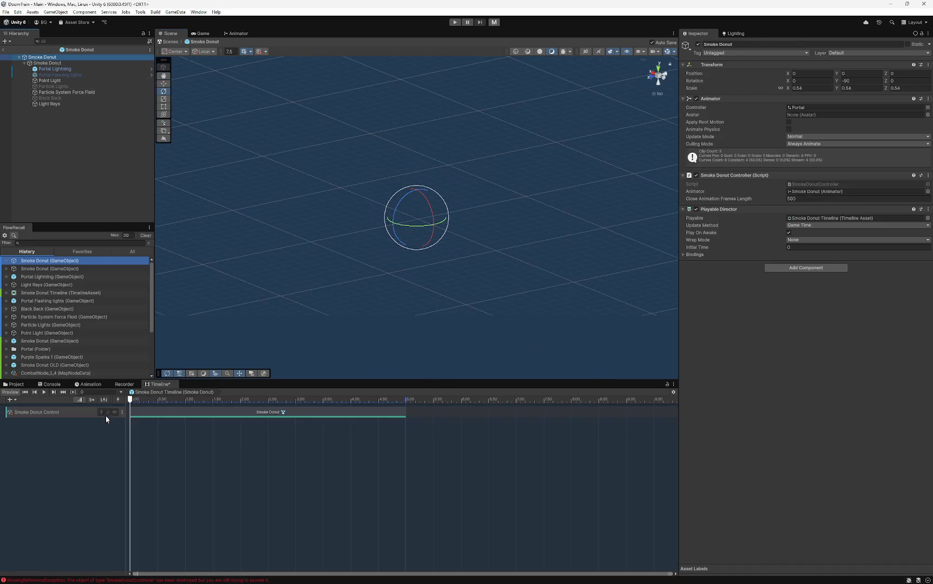
pyautogui.click(216, 412)
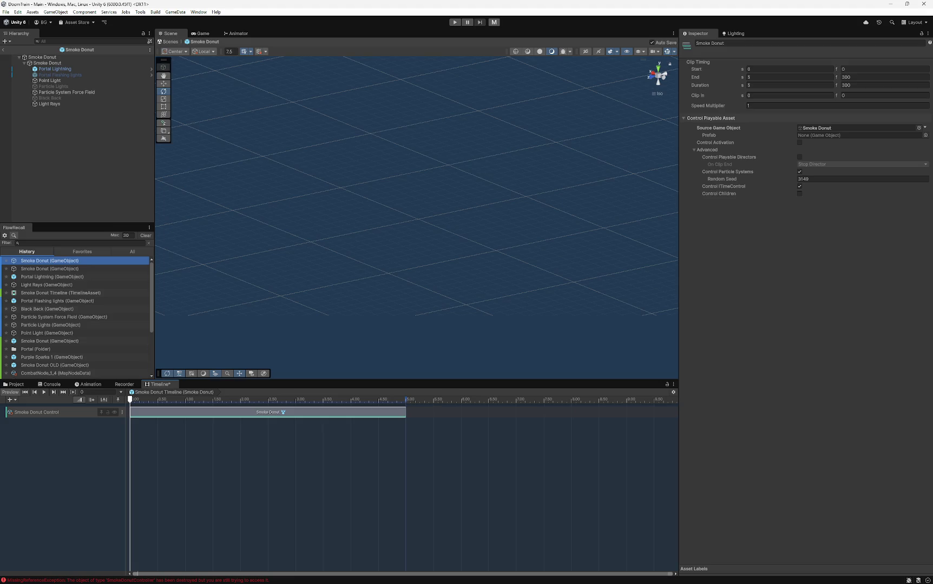
# - Take a full-screen screenshot of the Smoke Donut root, copy it, and close Snipping Tool
pyautogui.click(39, 59)
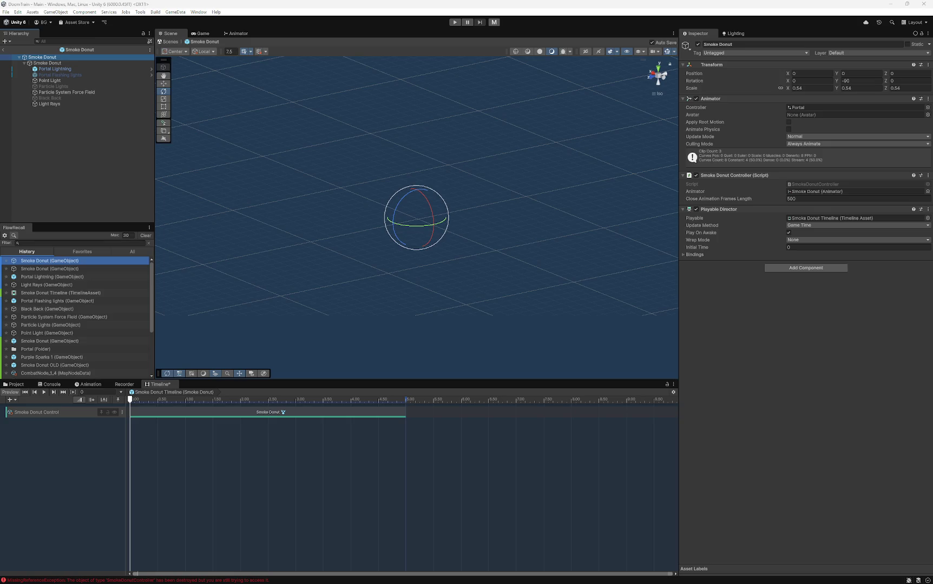
pyautogui.click(771, 274)
pyautogui.click(673, 21)
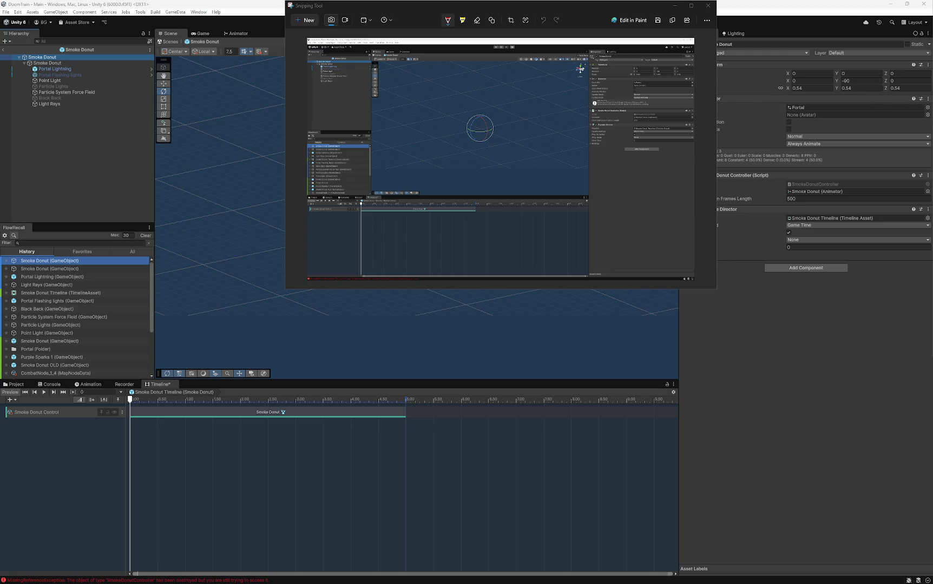
pyautogui.click(708, 5)
# - Select the control clip, snip the screen again, and play the Timeline preview
pyautogui.click(197, 415)
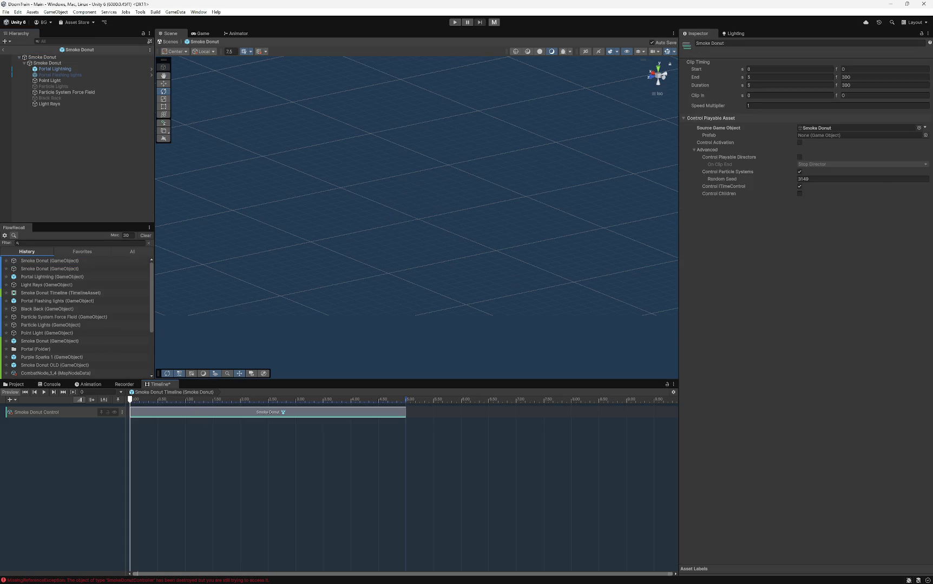
pyautogui.click(381, 22)
pyautogui.click(750, 255)
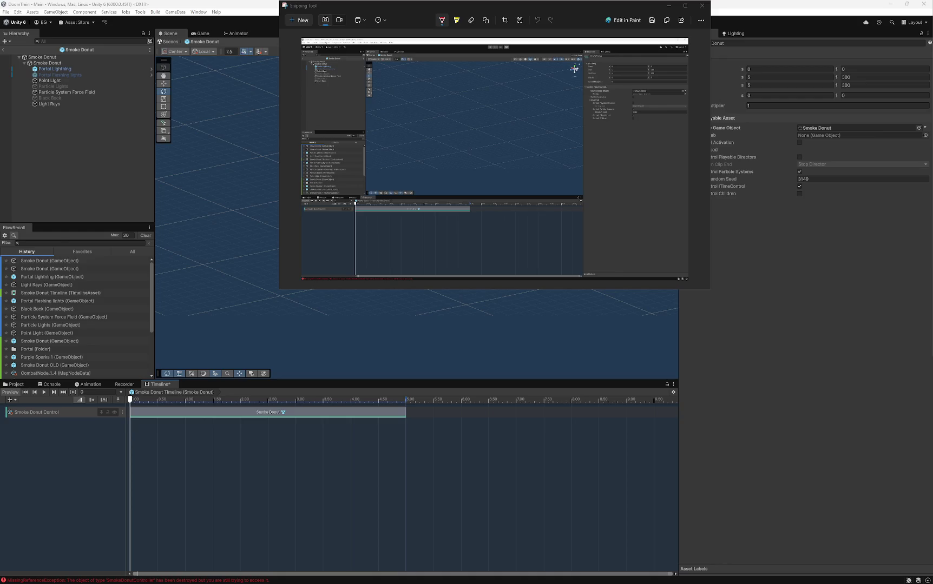
pyautogui.click(702, 5)
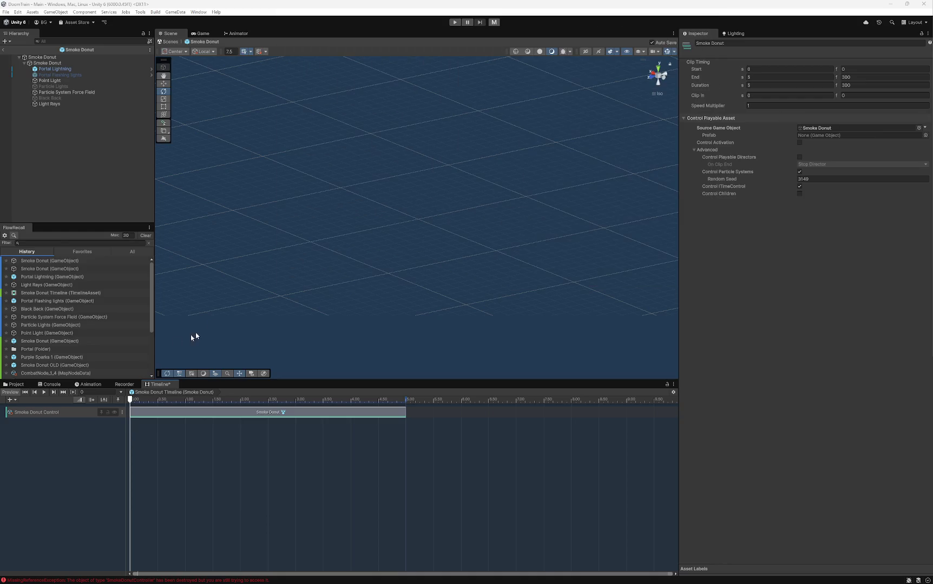
pyautogui.click(46, 392)
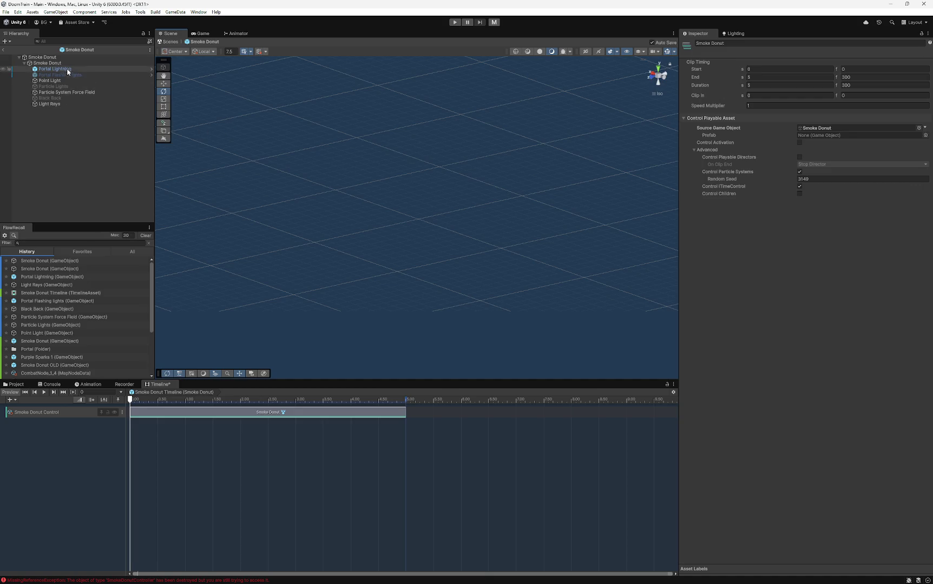
# - Select the child Smoke Donut in the Hierarchy to view its stopped Particle System
pyautogui.click(52, 63)
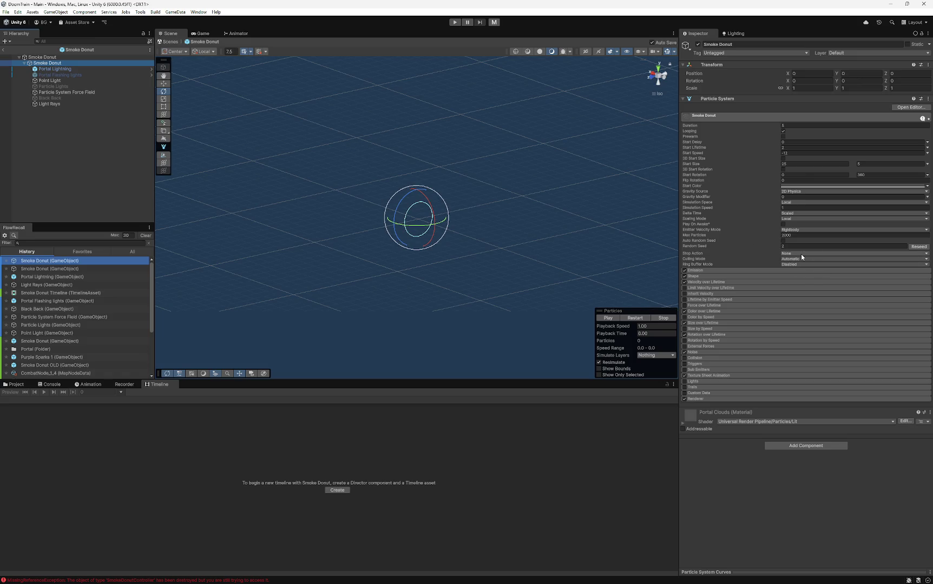
# - Review each Smoke Donut child from Portal Lightning to Light Rays, then reselect the root Timeline
pyautogui.click(44, 70)
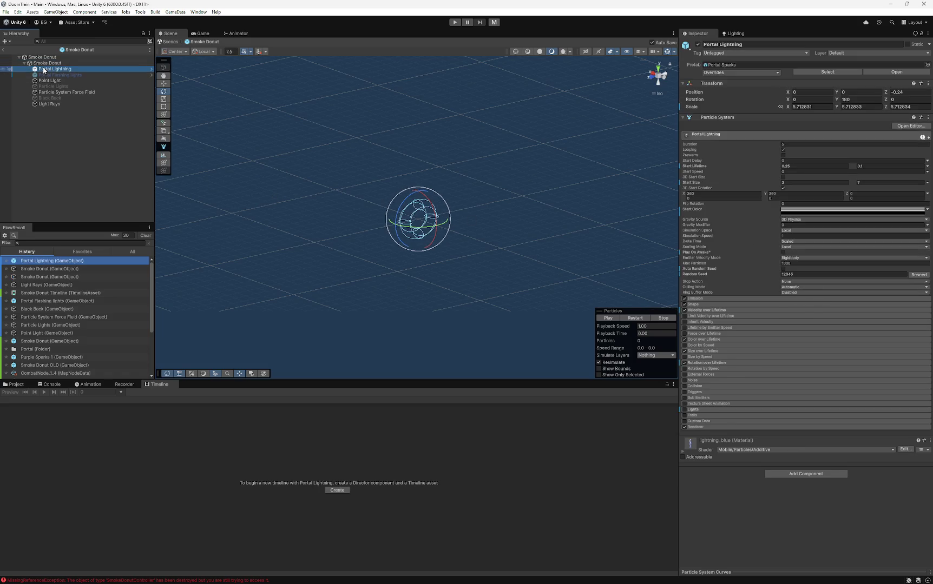
pyautogui.click(49, 76)
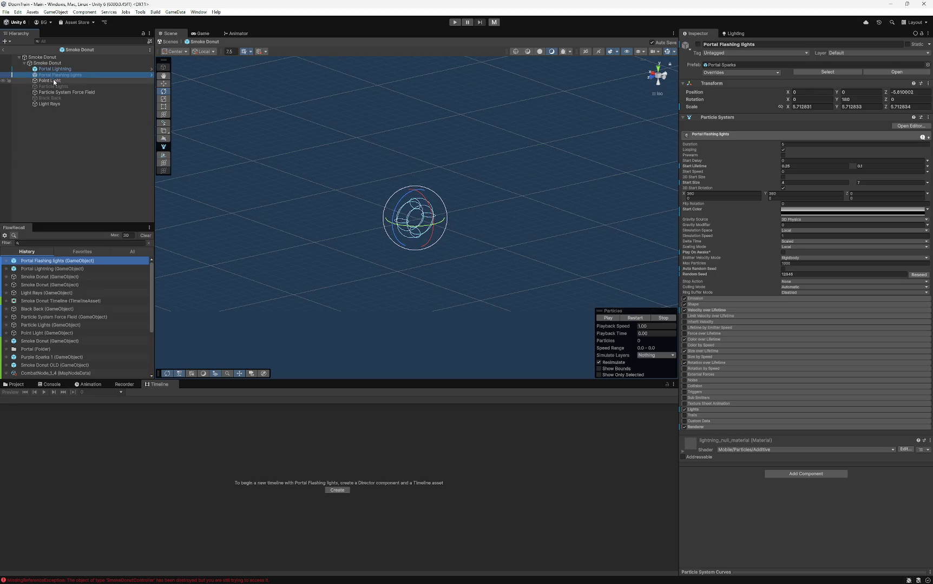
pyautogui.click(54, 81)
pyautogui.click(56, 87)
pyautogui.click(60, 93)
pyautogui.click(61, 98)
pyautogui.click(65, 104)
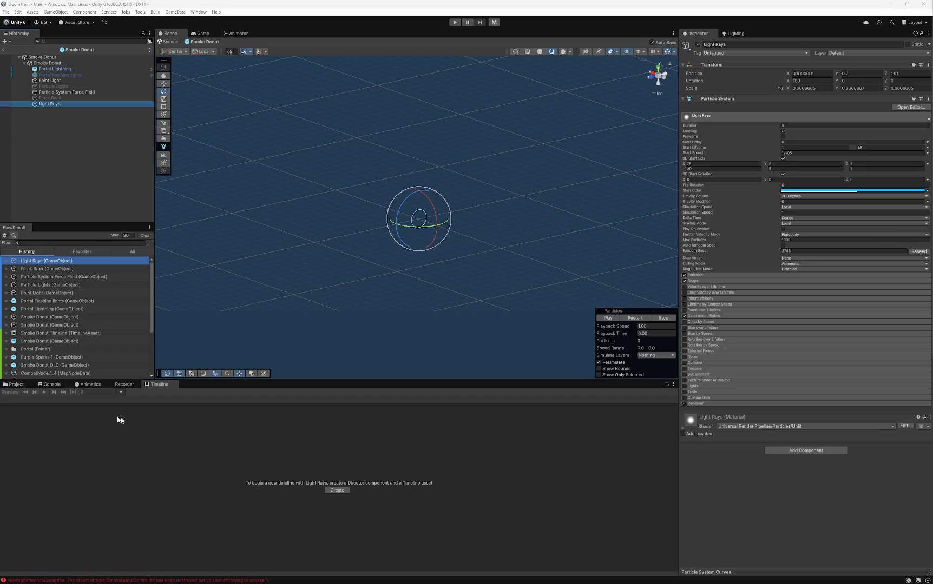
pyautogui.click(40, 59)
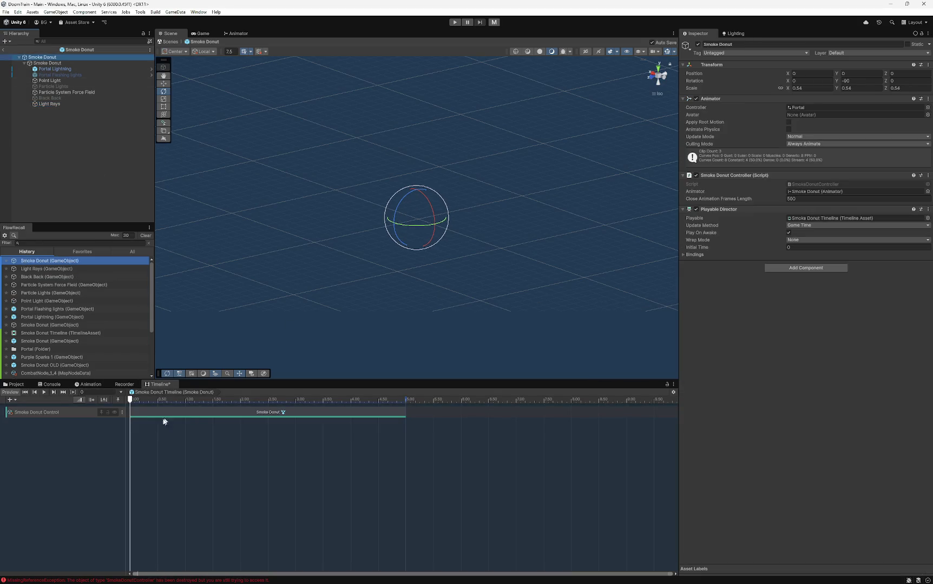
pyautogui.click(44, 393)
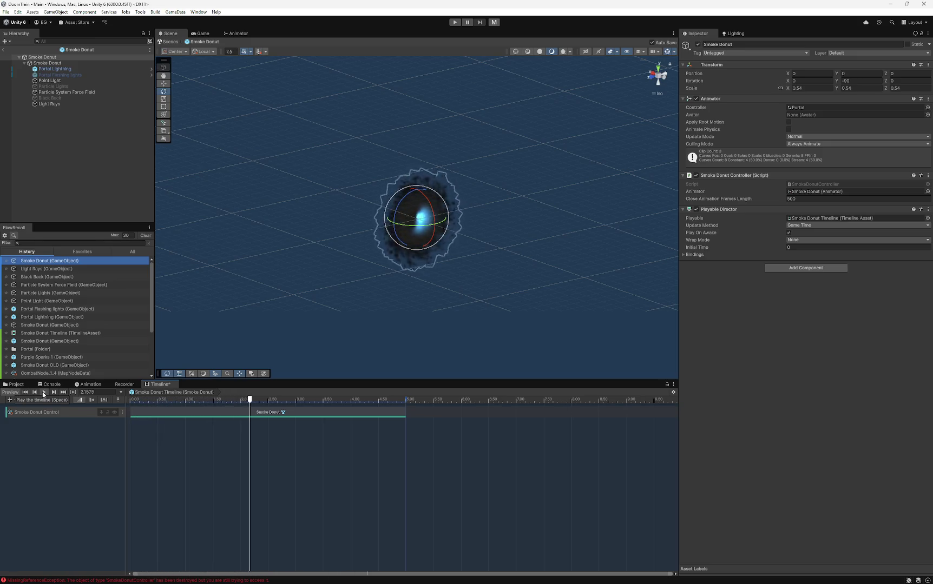
pyautogui.moveTo(456, 252)
pyautogui.mouseDown()
pyautogui.moveTo(345, 224)
pyautogui.moveTo(594, 252)
pyautogui.moveTo(442, 254)
pyautogui.moveTo(429, 289)
pyautogui.mouseUp()
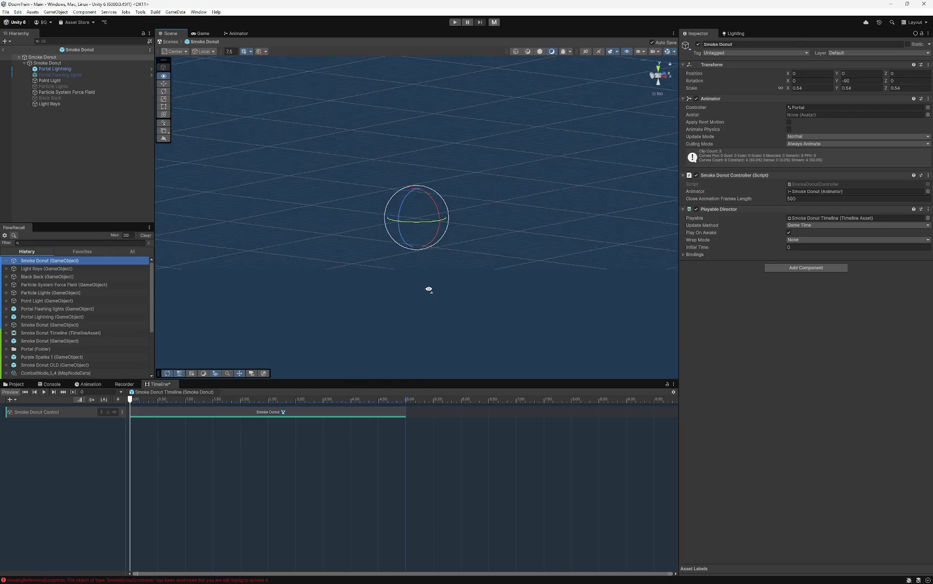
pyautogui.click(45, 393)
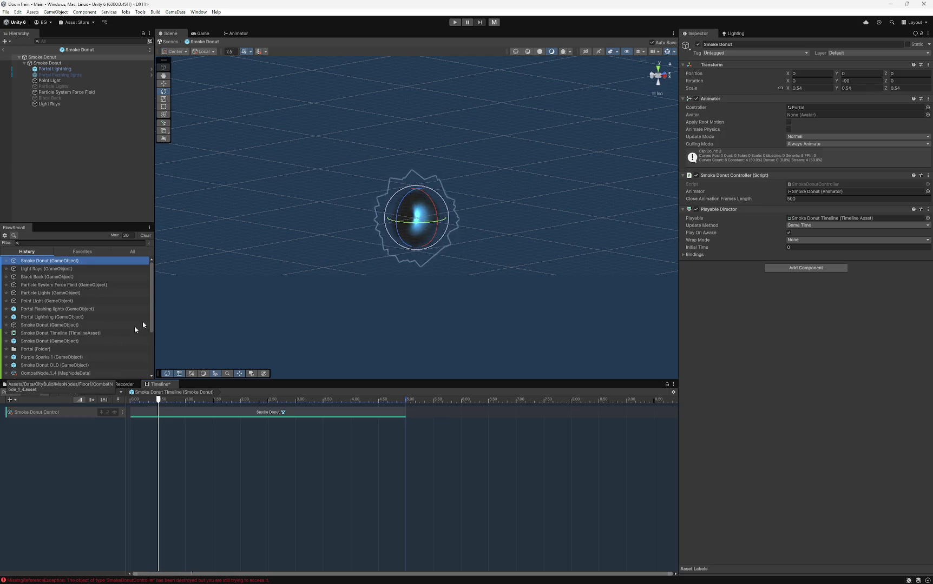
pyautogui.moveTo(321, 195)
pyautogui.mouseDown()
pyautogui.moveTo(395, 276)
pyautogui.moveTo(418, 327)
pyautogui.moveTo(415, 359)
pyautogui.moveTo(377, 241)
pyautogui.moveTo(467, 252)
pyautogui.moveTo(226, 223)
pyautogui.moveTo(333, 238)
pyautogui.moveTo(383, 286)
pyautogui.mouseUp()
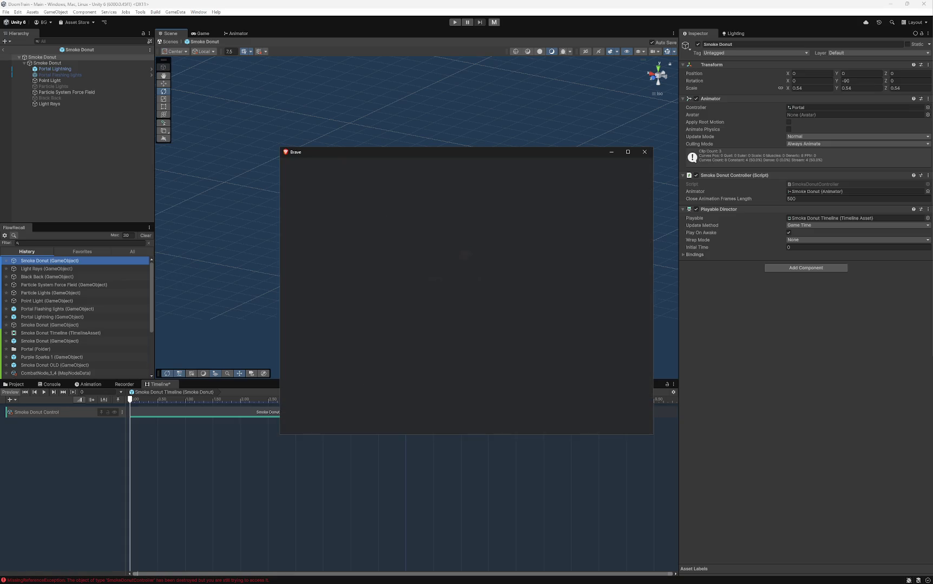
# - Open a Brave window with the first profile, then switch back toward the editor windows
pyautogui.click(370, 286)
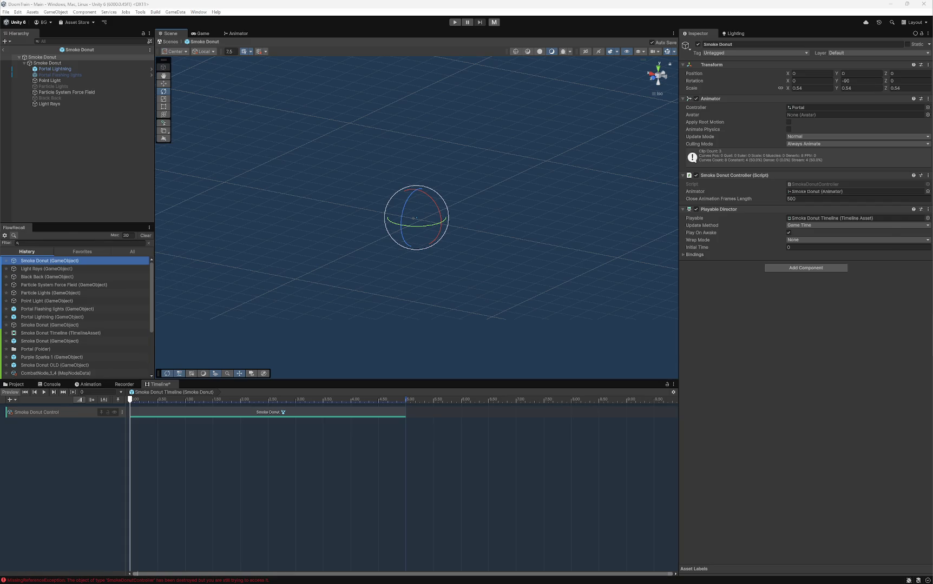
pyautogui.hotkey('alt', 'Tab')
pyautogui.hotkey('alt', 'Tab')
pyautogui.press('Tab')
pyautogui.press('Tab')
pyautogui.press('Tab')
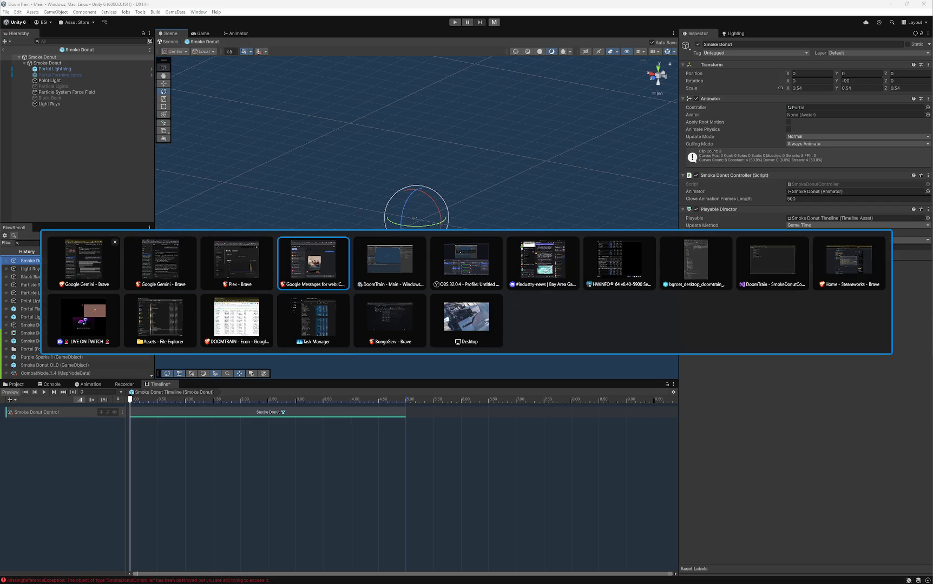
pyautogui.hotkey('shift', 'Tab')
pyautogui.hotkey('shift', 'Tab')
pyautogui.hotkey('shift', 'Tab')
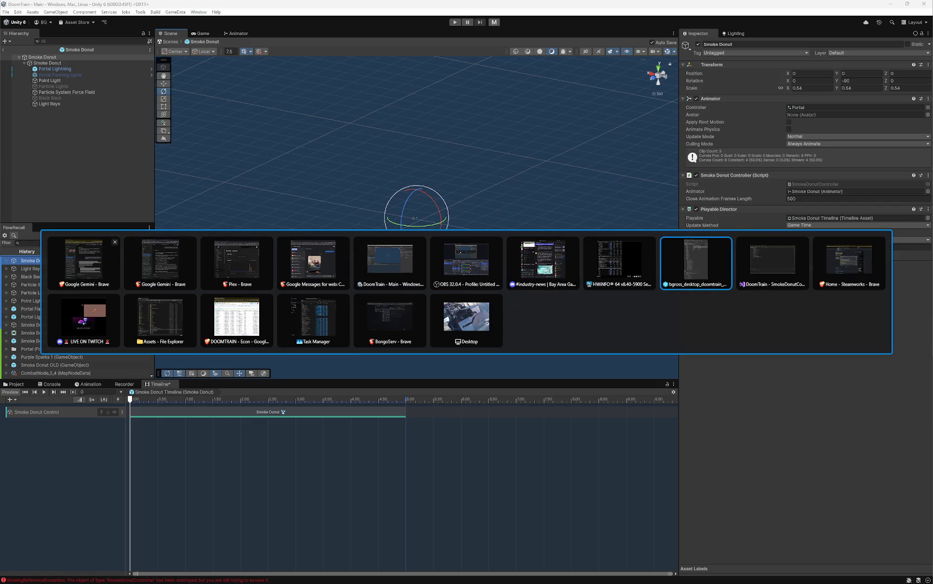
pyautogui.press('Escape')
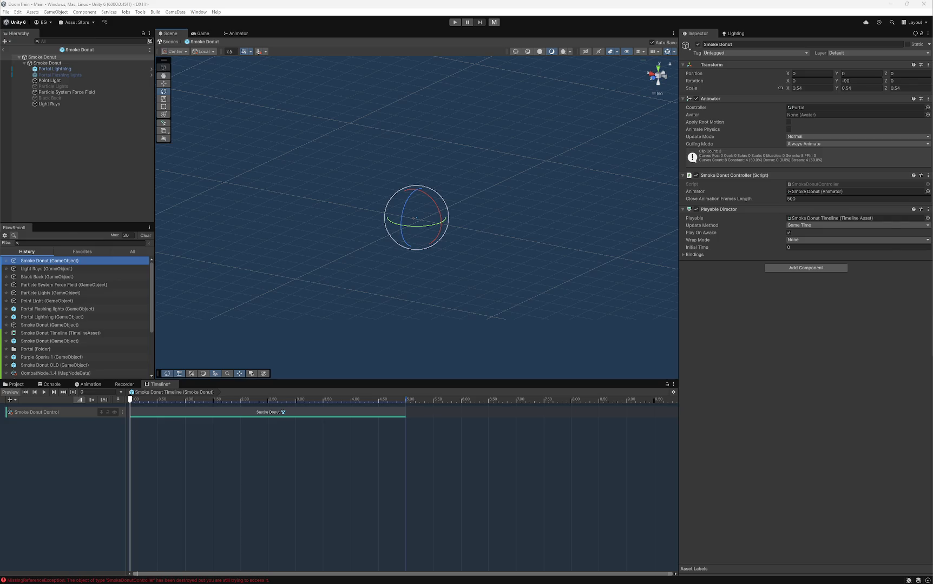
pyautogui.hotkey('alt', 'Tab')
pyautogui.press('Tab')
pyautogui.press('Escape')
pyautogui.hotkey('alt', 'Tab')
pyautogui.hotkey('alt', 'Tab')
pyautogui.hotkey('alt', 'Tab')
pyautogui.hotkey('alt', 'Tab')
pyautogui.press('Escape')
pyautogui.moveTo(378, 331)
pyautogui.mouseDown()
pyautogui.moveTo(444, 260)
pyautogui.moveTo(454, 285)
pyautogui.mouseUp()
pyautogui.moveTo(129, 403)
pyautogui.mouseDown()
pyautogui.moveTo(421, 406)
pyautogui.moveTo(130, 405)
pyautogui.mouseUp()
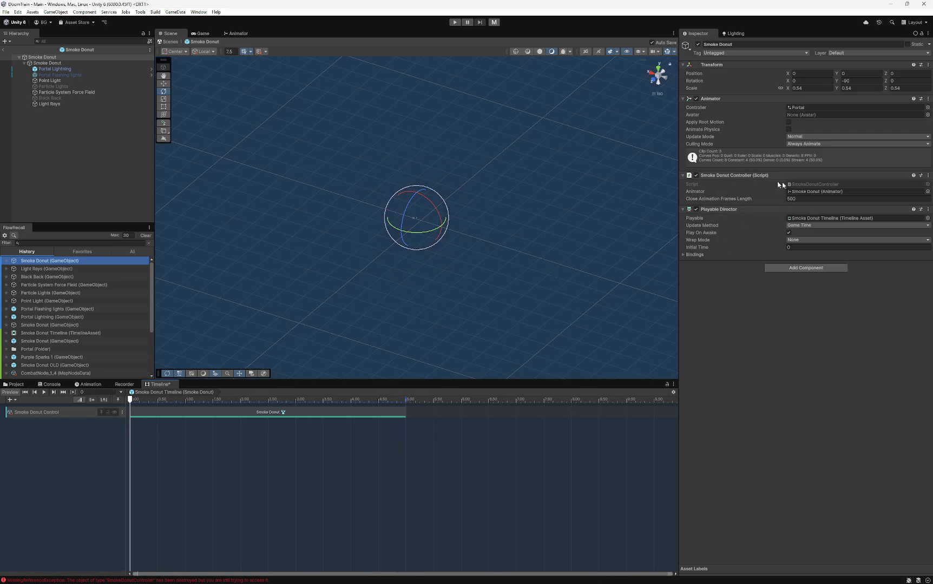
pyautogui.click(739, 174)
pyautogui.click(738, 174)
# - Replace SmokeDonutController.cs with the new PlayableDirector-based code and save it
pyautogui.rightClick(744, 176)
pyautogui.click(769, 280)
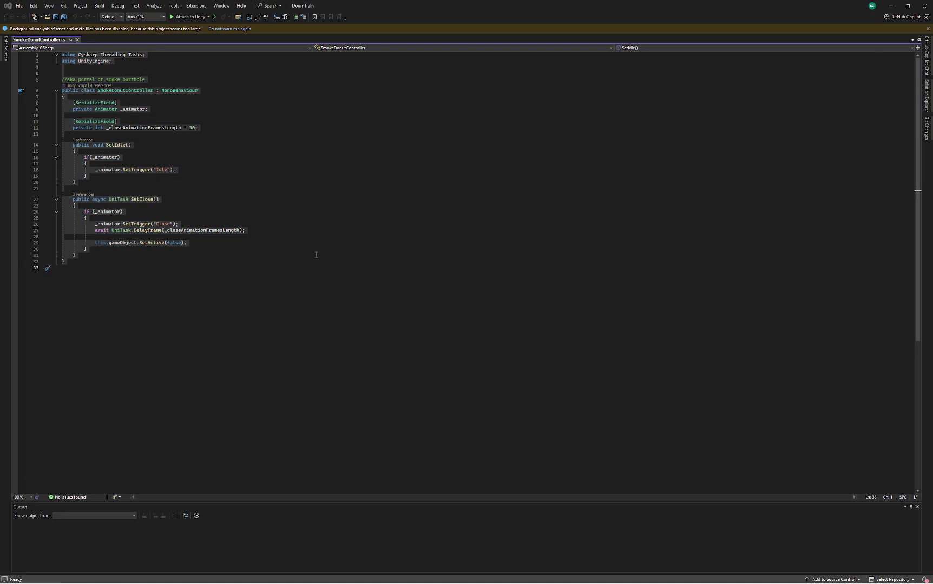
pyautogui.hotkey('alt', 'Tab')
pyautogui.hotkey('ctrl', 'v')
pyautogui.hotkey('ctrl', 's')
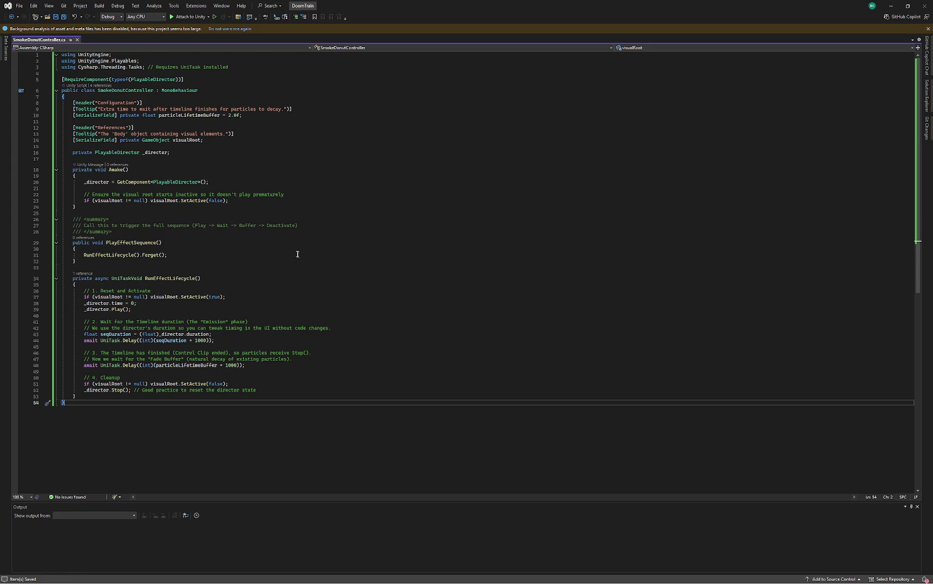
pyautogui.hotkey('alt', 'Tab')
pyautogui.hotkey('alt', 'Tab')
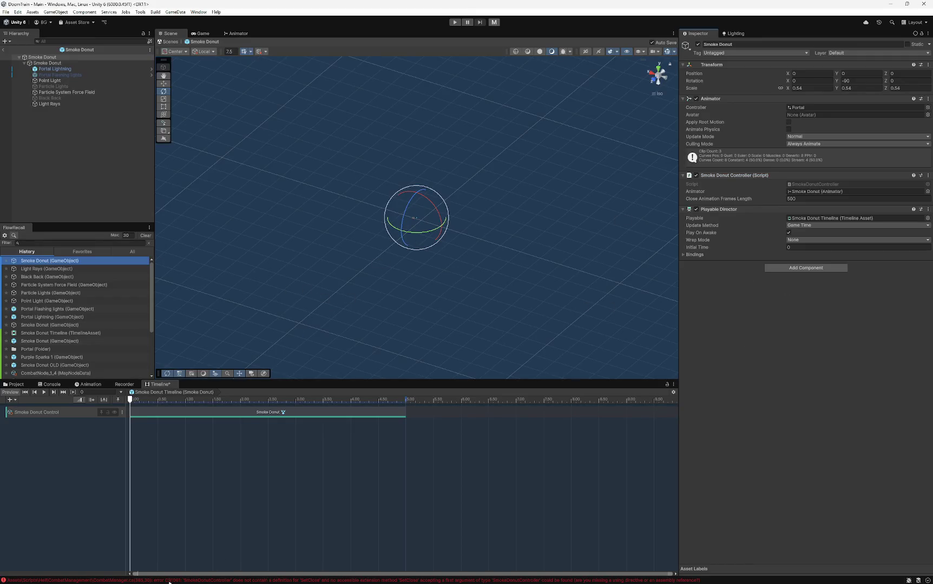
# - Open the Console and copy the first two CS1061 missing-method error messages
pyautogui.click(49, 384)
pyautogui.click(215, 443)
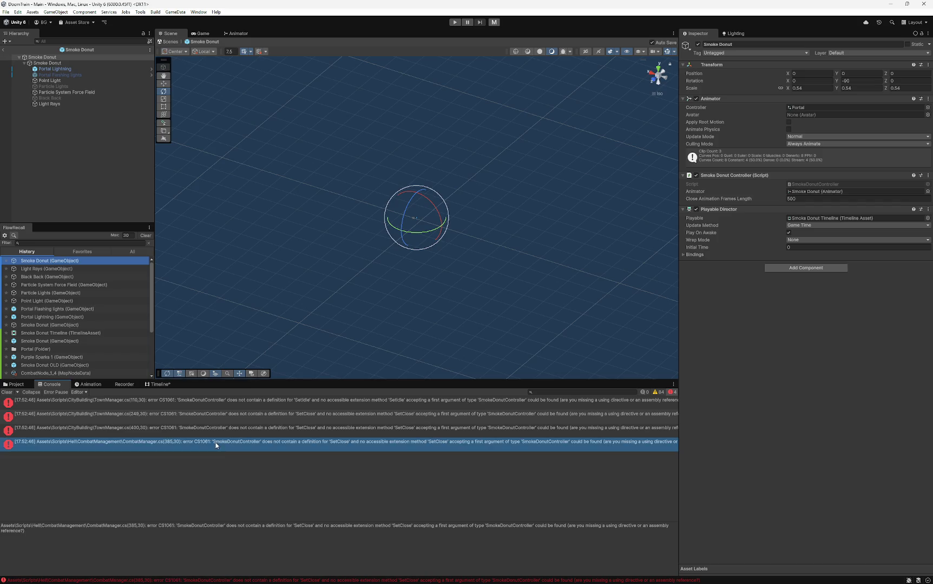
pyautogui.click(129, 404)
pyautogui.tripleClick(158, 546)
pyautogui.hotkey('alt', 'Tab')
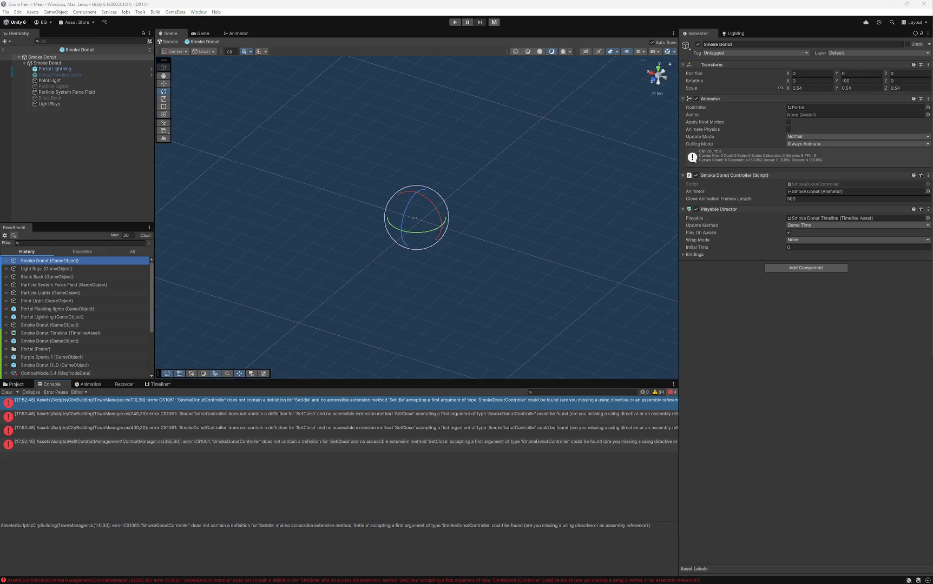
pyautogui.click(173, 417)
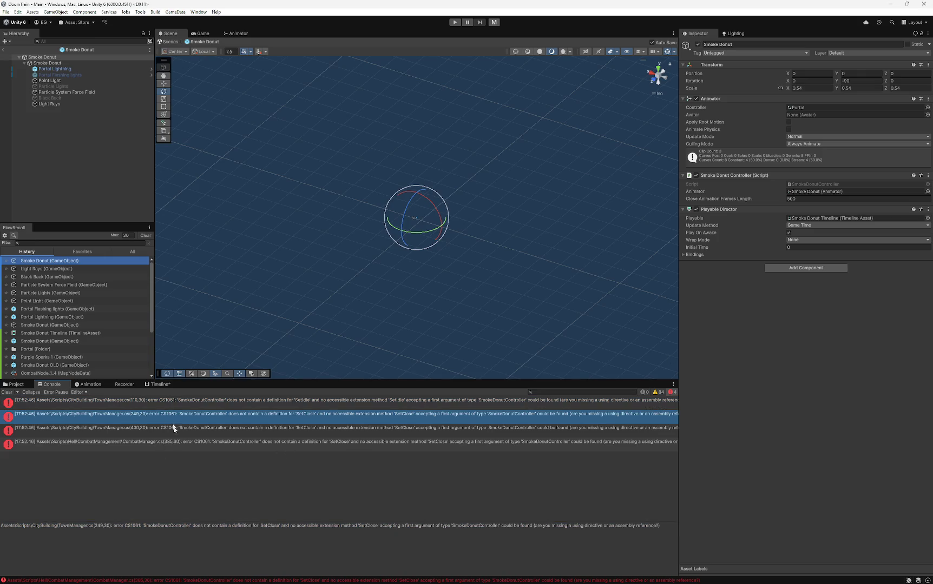
pyautogui.tripleClick(195, 540)
pyautogui.hotkey('alt', 'Tab')
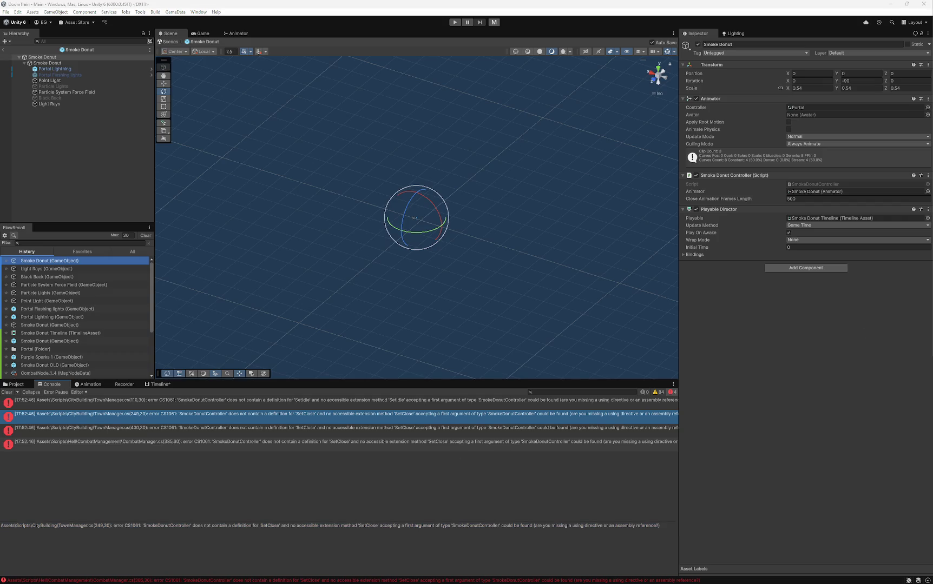
# - Copy the third and fourth CS1061 errors, including CombatManager's SetClose call
pyautogui.click(382, 435)
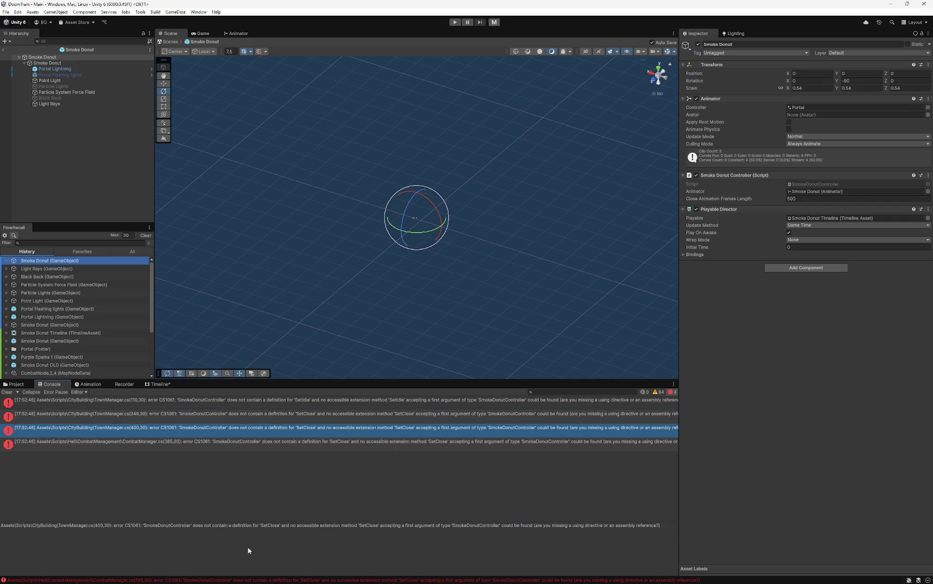
pyautogui.tripleClick(249, 547)
pyautogui.hotkey('alt', 'Tab')
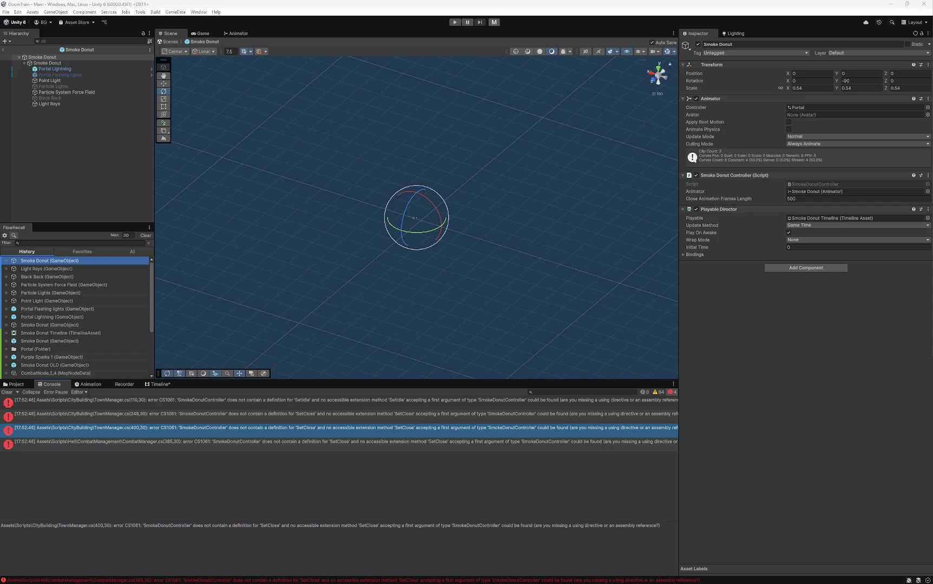
pyautogui.click(247, 444)
pyautogui.tripleClick(211, 549)
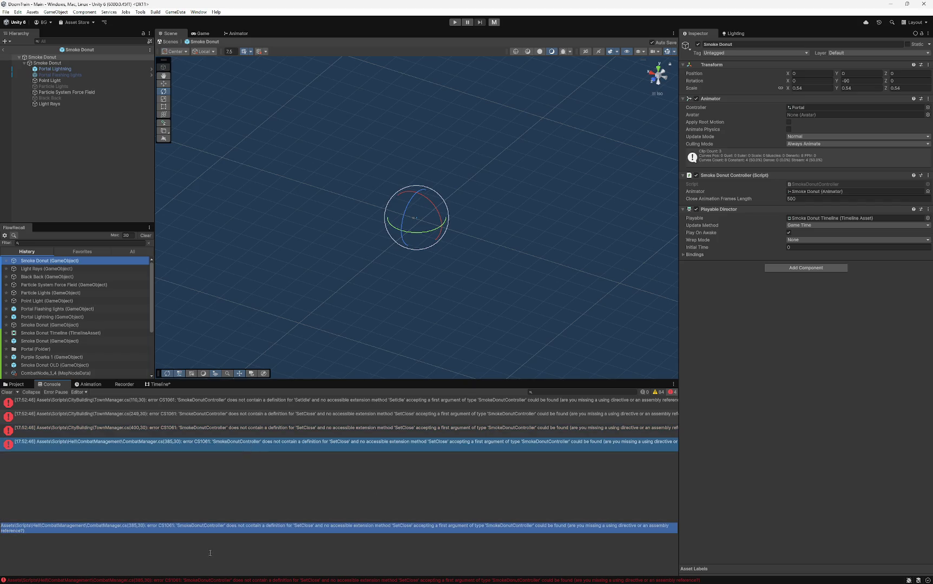
pyautogui.hotkey('alt', 'Tab')
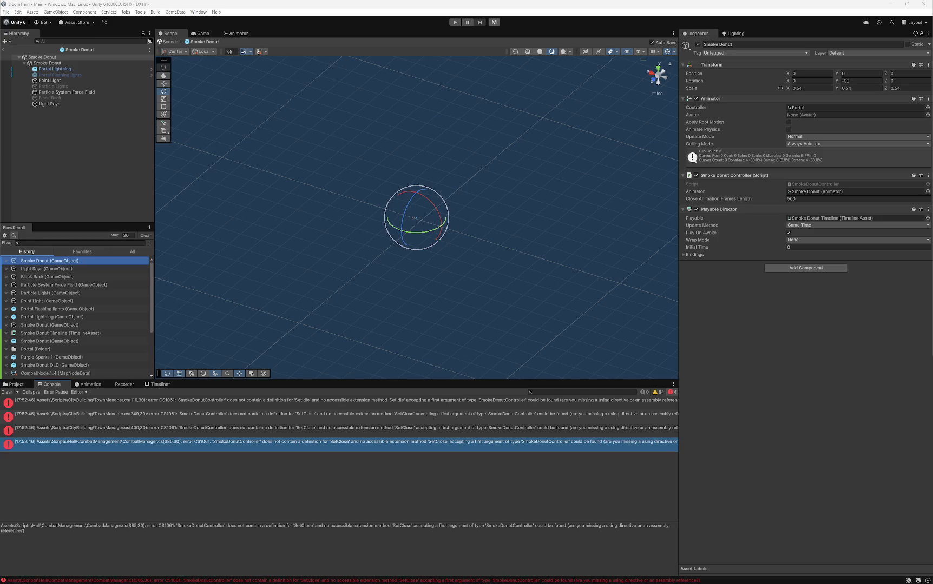
pyautogui.hotkey('alt', 'Tab')
pyautogui.hotkey('alt', 'Tab')
pyautogui.hotkey('alt', 'Tab')
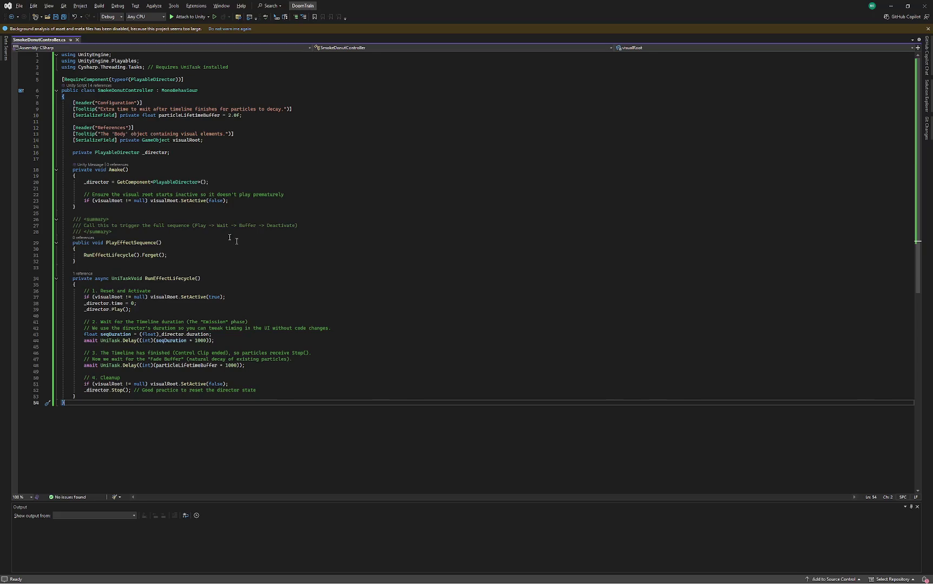
pyautogui.click(229, 230)
# - Paste the updated controller code with SetIdle and SetClose wrappers and save the script
pyautogui.hotkey('ctrl', 'a')
pyautogui.hotkey('ctrl', 'v')
pyautogui.hotkey('ctrl', 's')
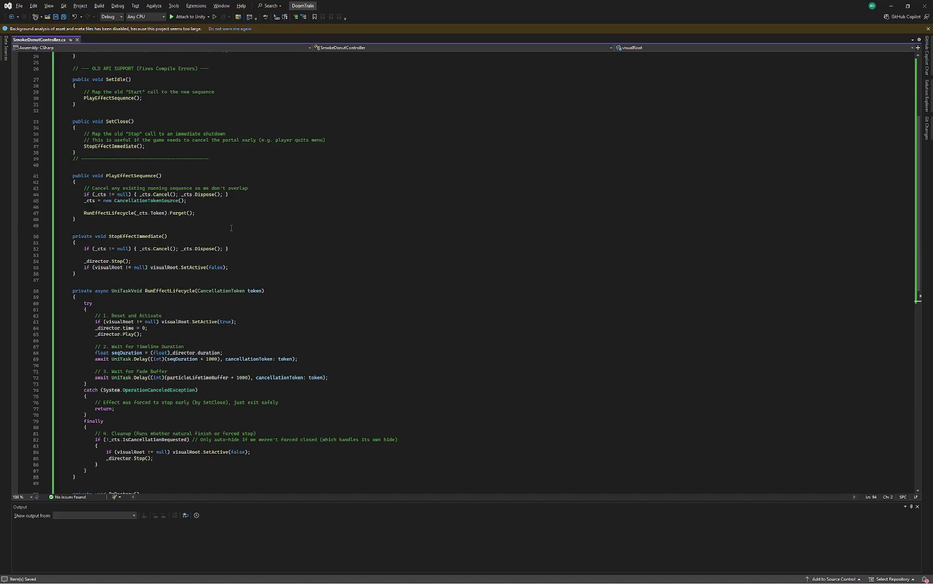
pyautogui.hotkey('alt', 'Tab')
pyautogui.hotkey('alt', 'Tab')
pyautogui.hotkey('alt', 'Tab')
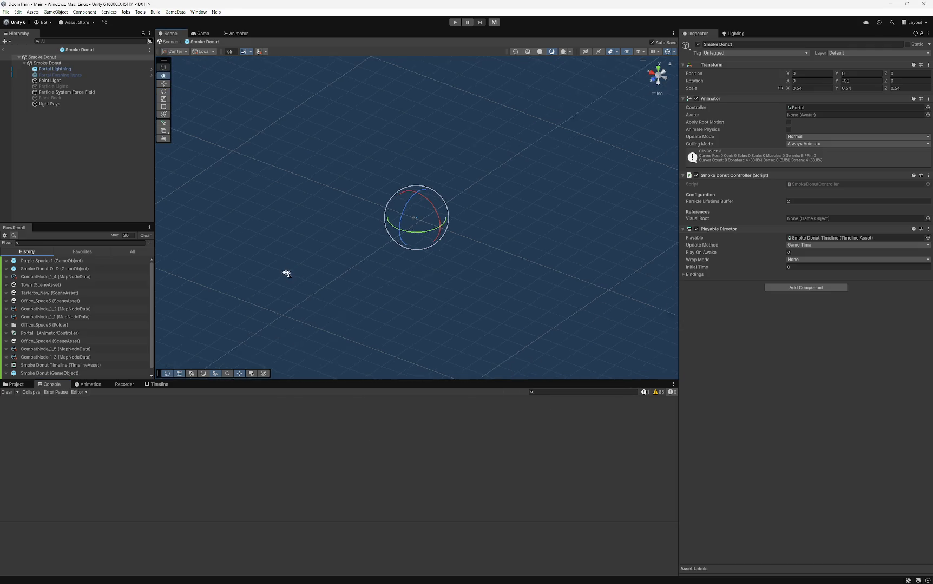
# - Bring the Smoke Donut Timeline back into view and nudge the scene view
pyautogui.click(17, 384)
pyautogui.click(159, 384)
pyautogui.moveTo(338, 286)
pyautogui.mouseDown()
pyautogui.moveTo(347, 289)
pyautogui.moveTo(295, 278)
pyautogui.moveTo(334, 275)
pyautogui.mouseUp()
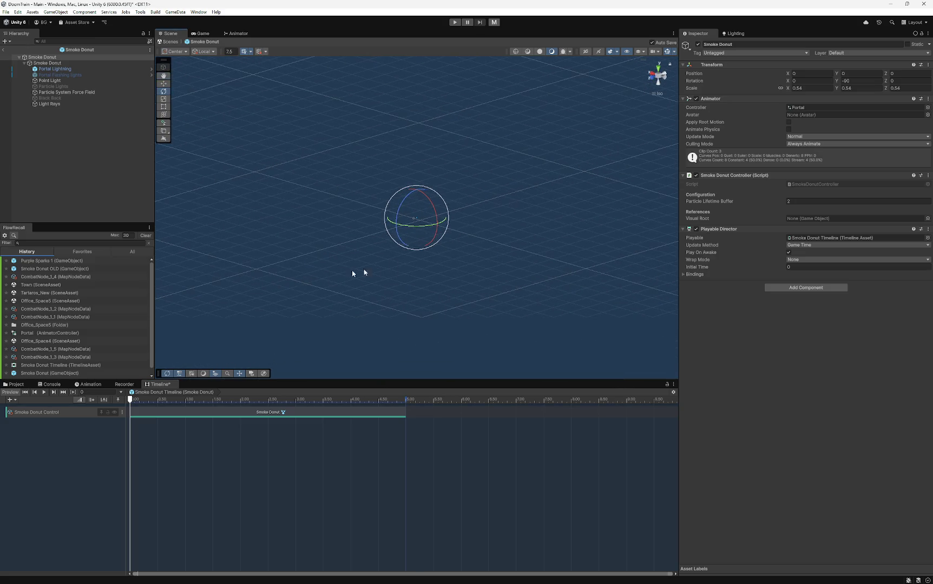
# - Leave the prefab, discard the Main scene's unsaved changes, and enter Play Mode
pyautogui.click(4, 51)
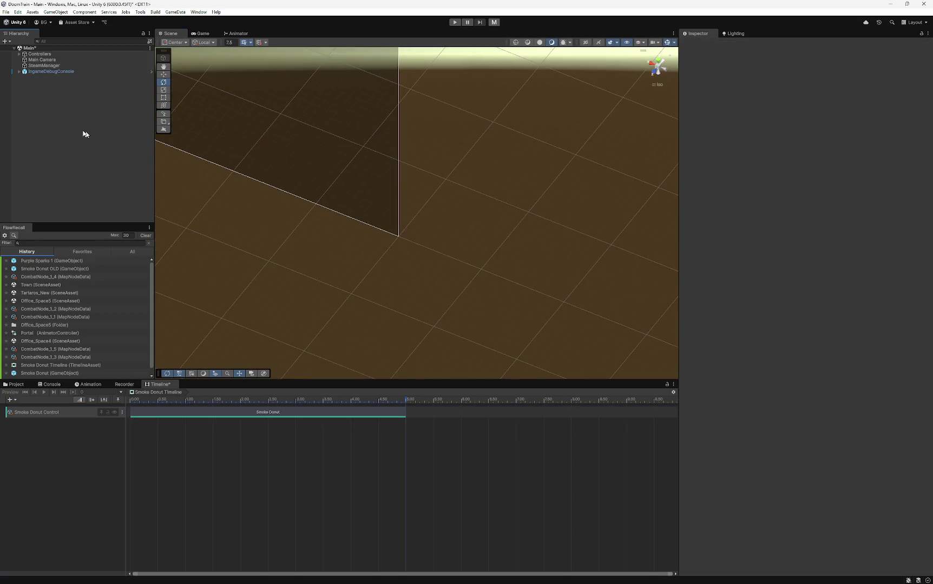
pyautogui.scroll(-1, 50, 329)
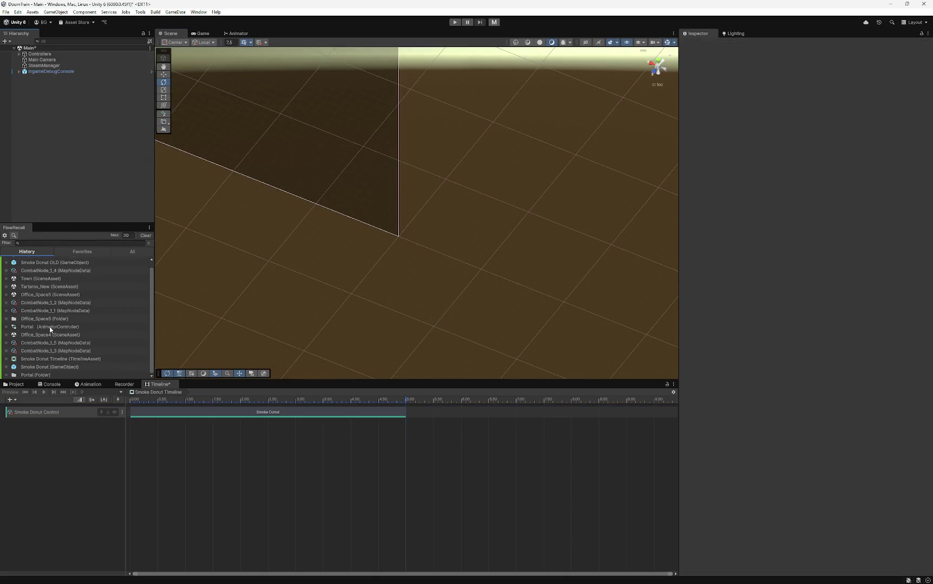
pyautogui.rightClick(35, 48)
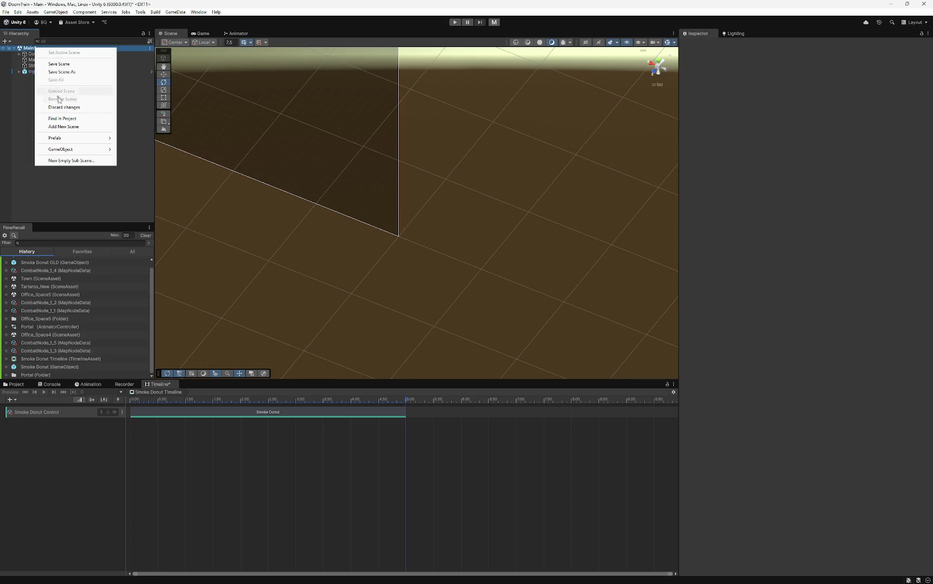
pyautogui.click(62, 108)
pyautogui.click(488, 316)
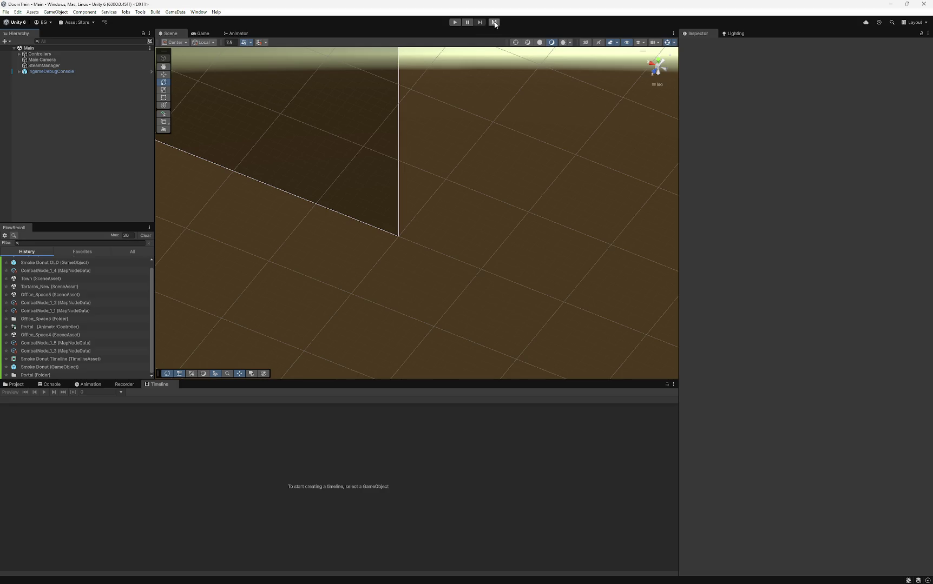
pyautogui.click(454, 23)
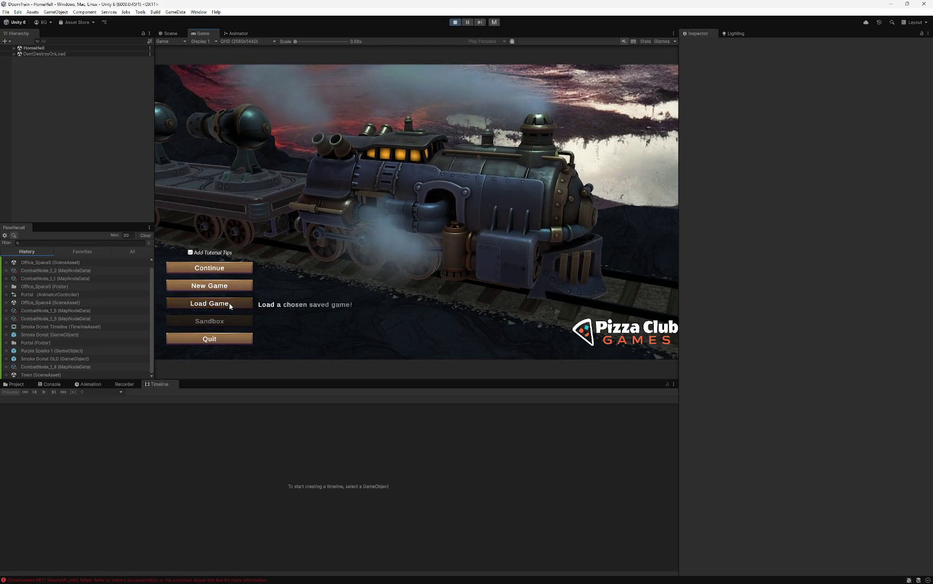
# - Load the saved game gameSave_1-26 13-57
pyautogui.click(232, 304)
pyautogui.scroll(-4, 427, 254)
pyautogui.scroll(-3, 443, 163)
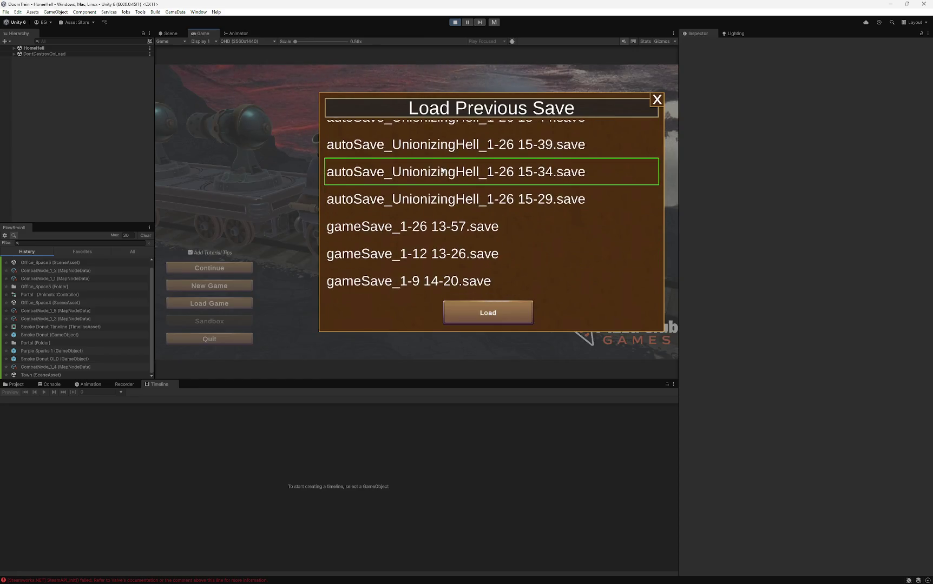
pyautogui.click(460, 221)
pyautogui.click(477, 311)
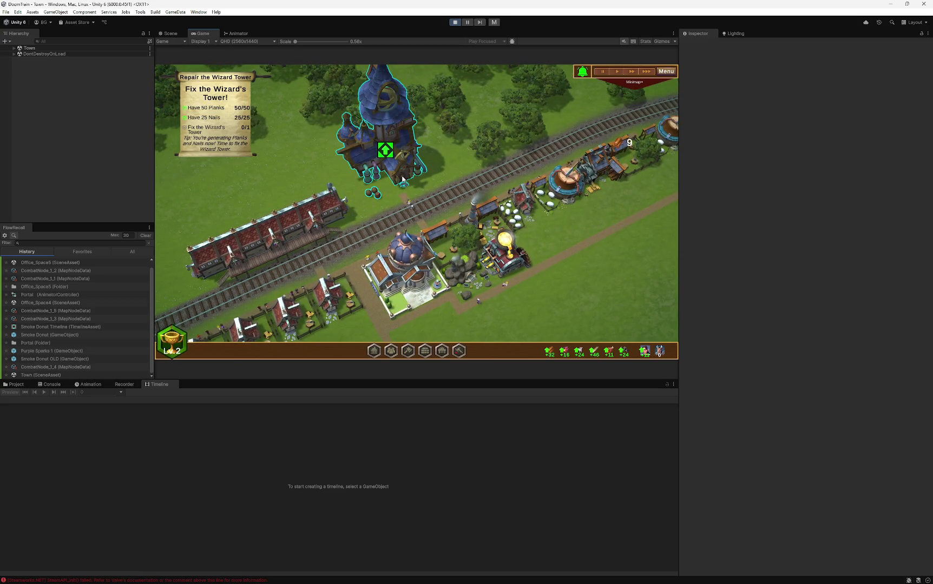
# - Repair the Wizard's Tower in a maximized game view and advance the wizard's dialogue
pyautogui.click(402, 179)
pyautogui.hotkey('shift', 'space')
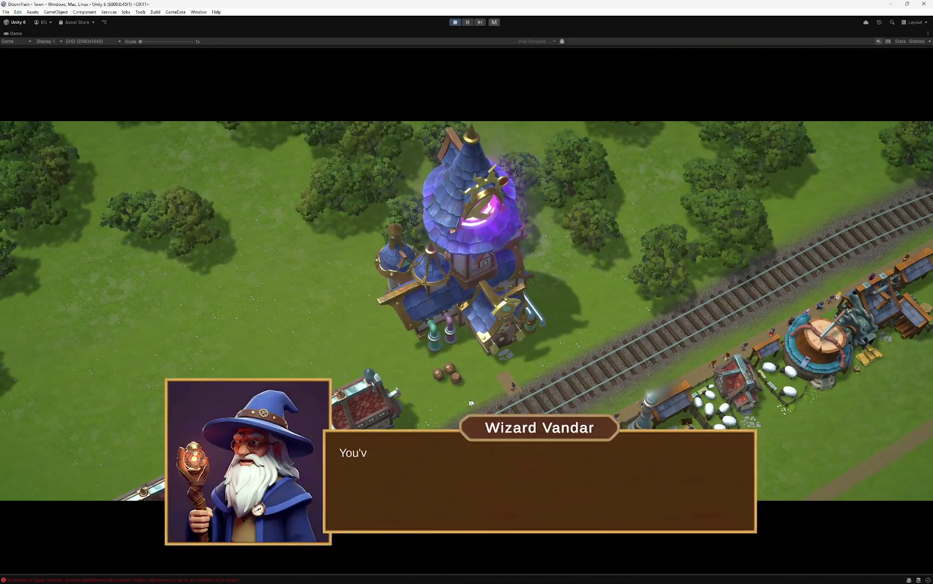
pyautogui.click(502, 462)
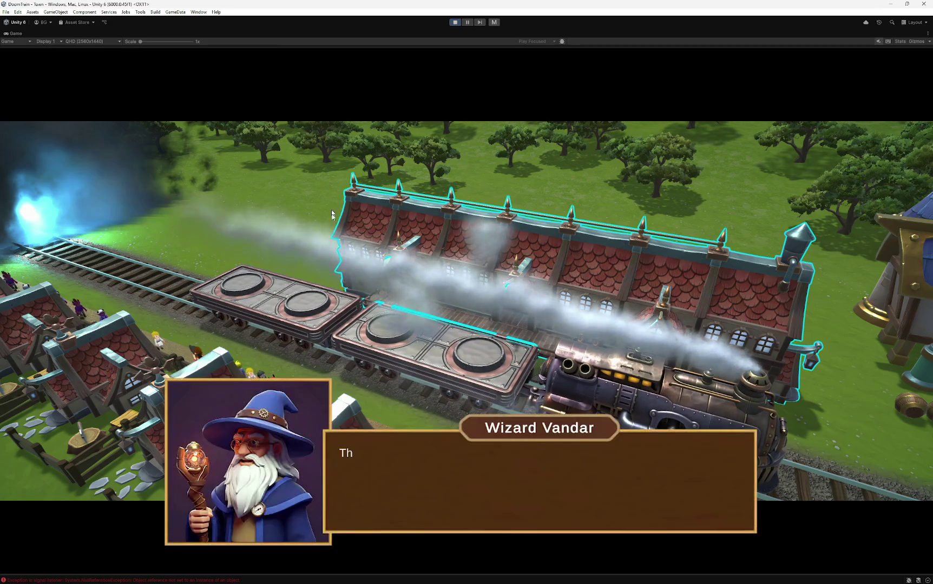
pyautogui.click(476, 323)
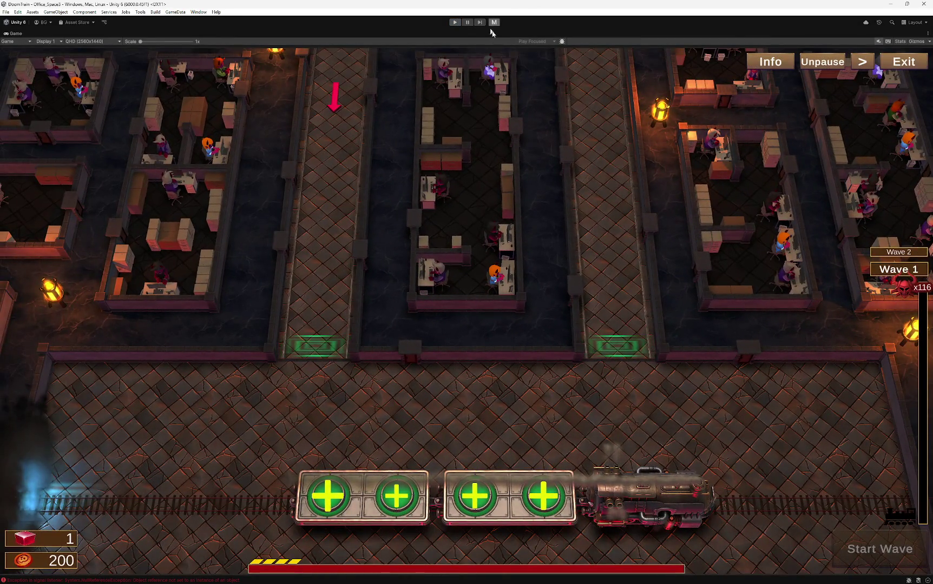
# - Stop Play Mode and open the Town scene from the Project window
pyautogui.click(491, 24)
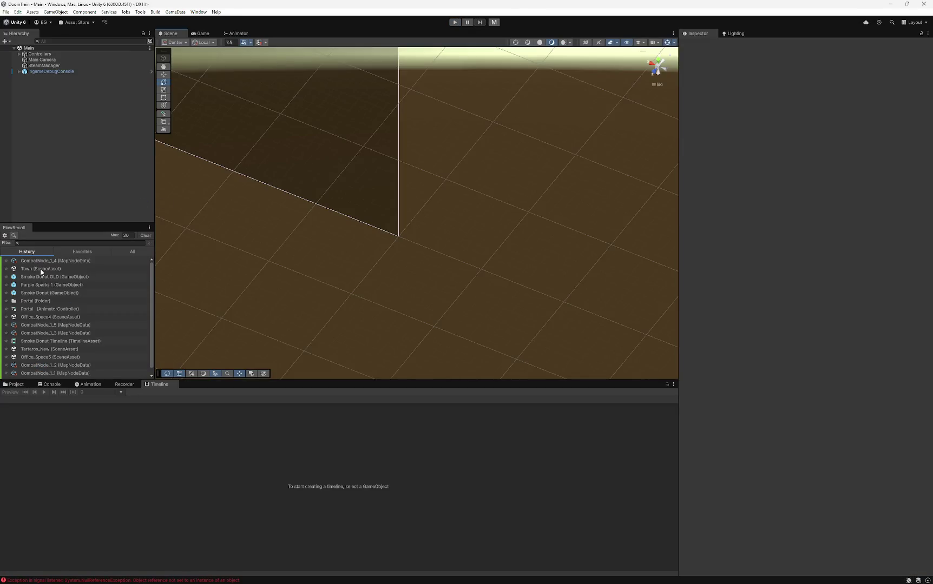
pyautogui.click(41, 269)
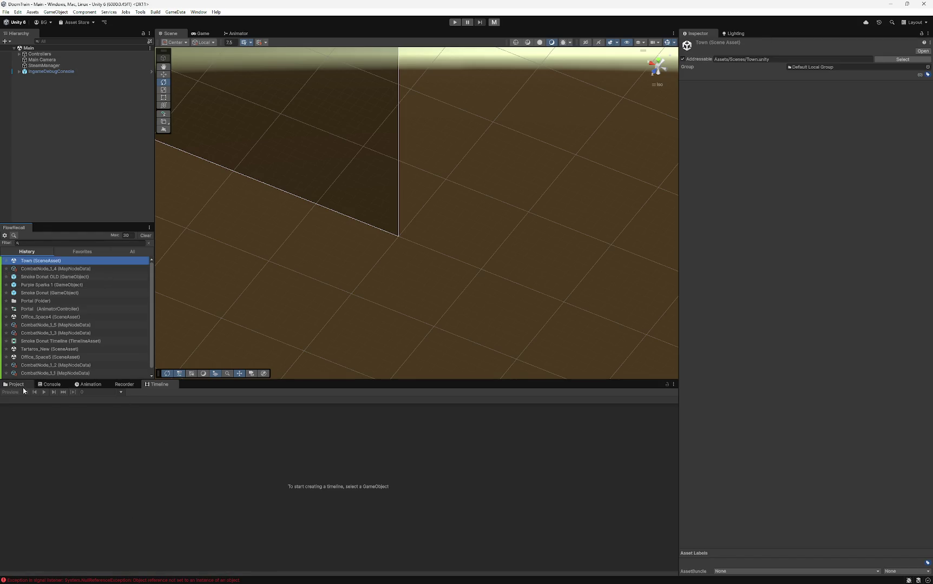
pyautogui.click(22, 386)
pyautogui.click(36, 269)
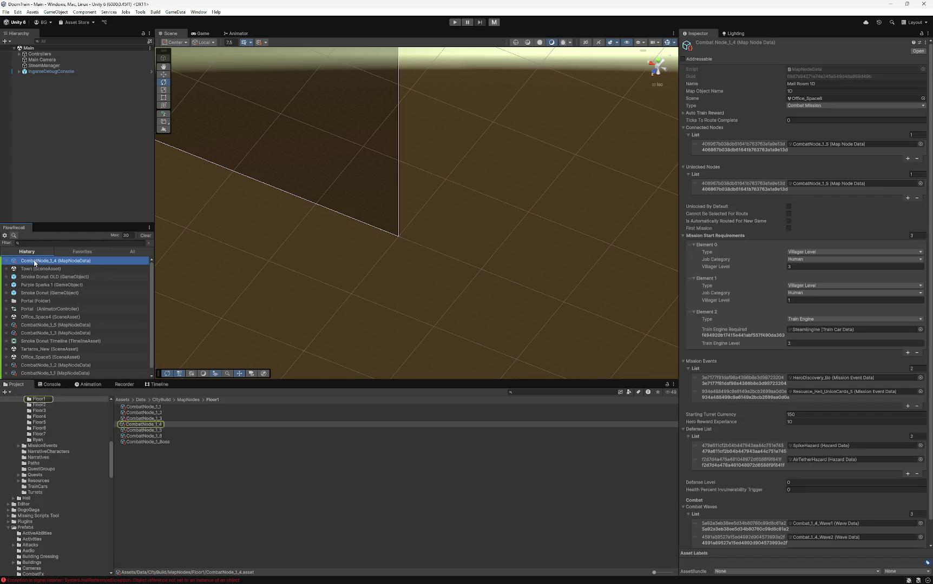
pyautogui.click(35, 269)
pyautogui.click(132, 543)
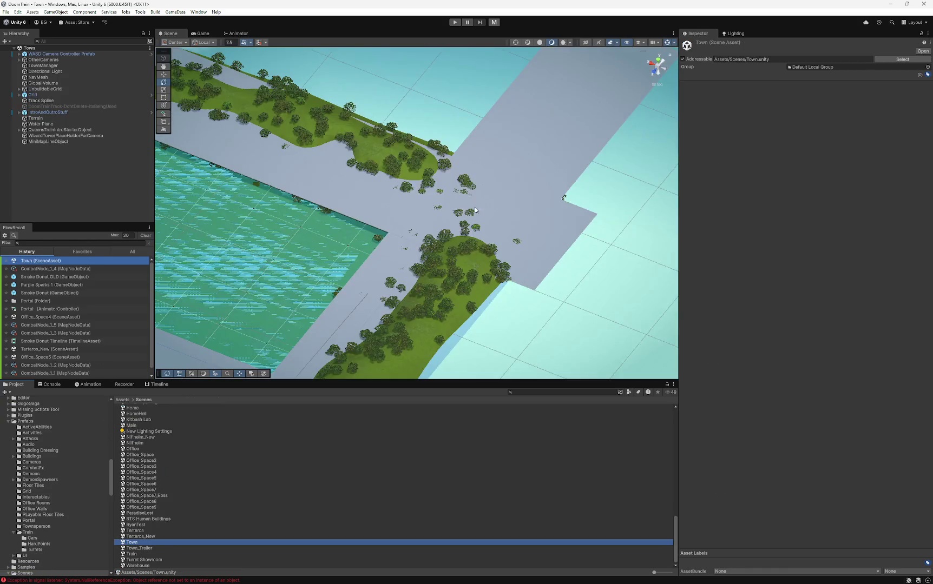
pyautogui.moveTo(383, 222); pyautogui.dragTo(494, 227)
pyautogui.scroll(3, 328, 225)
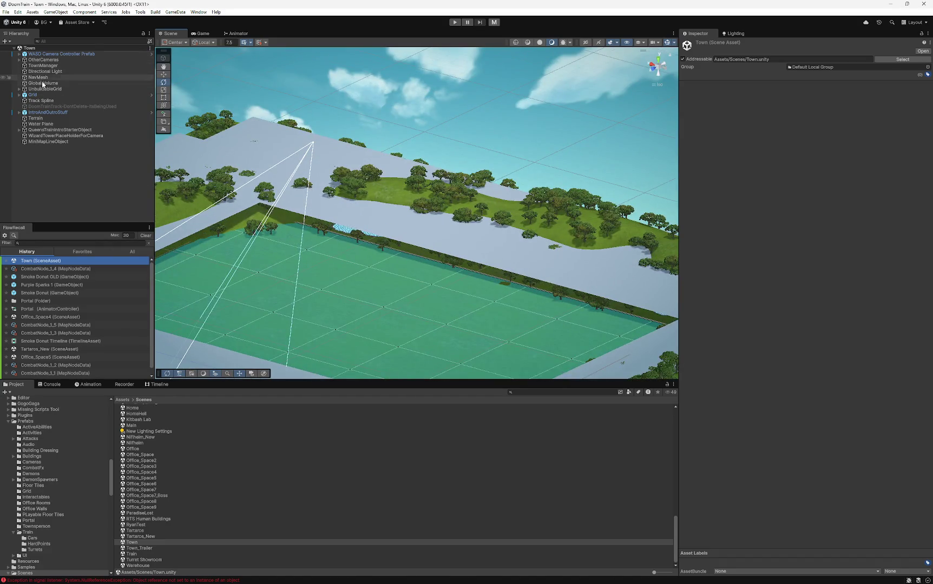
# - Select Smoke Donut Entry under IntroAndOutroStuff, frame it, and enable it
pyautogui.click(42, 113)
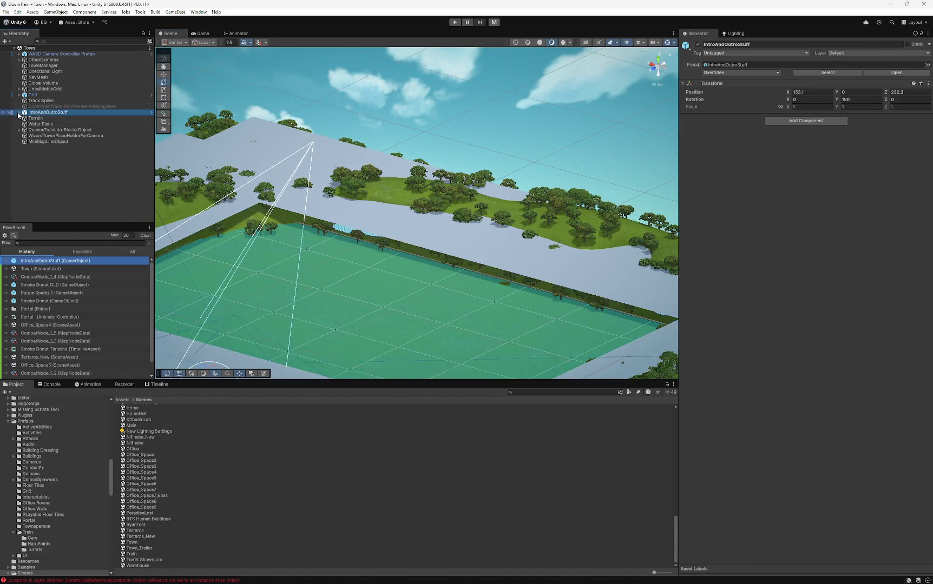
pyautogui.click(19, 112)
pyautogui.click(48, 119)
pyautogui.press('f')
pyautogui.moveTo(392, 250)
pyautogui.mouseDown()
pyautogui.moveTo(381, 225)
pyautogui.moveTo(438, 227)
pyautogui.mouseUp()
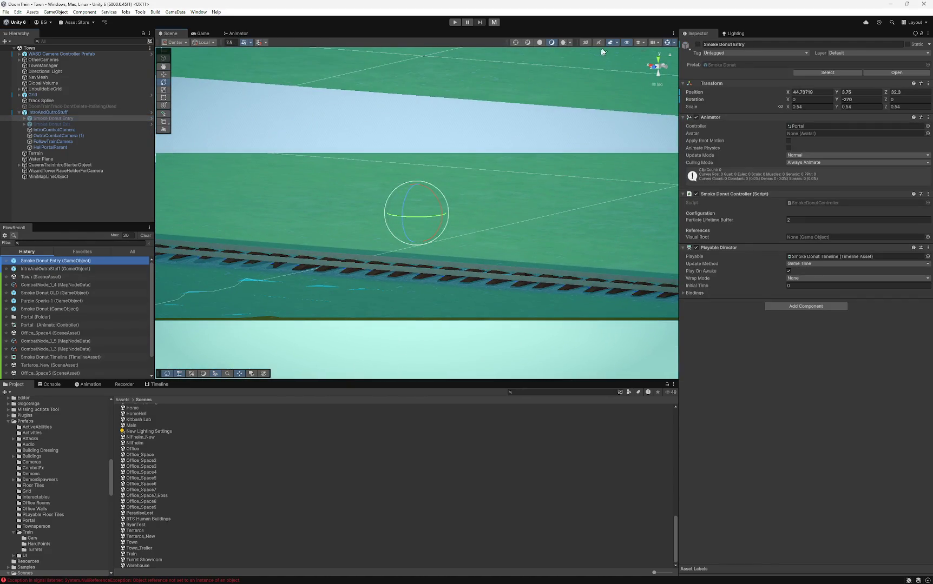
pyautogui.click(698, 45)
pyautogui.moveTo(546, 125)
pyautogui.mouseDown()
pyautogui.moveTo(423, 127)
pyautogui.moveTo(460, 127)
pyautogui.mouseUp()
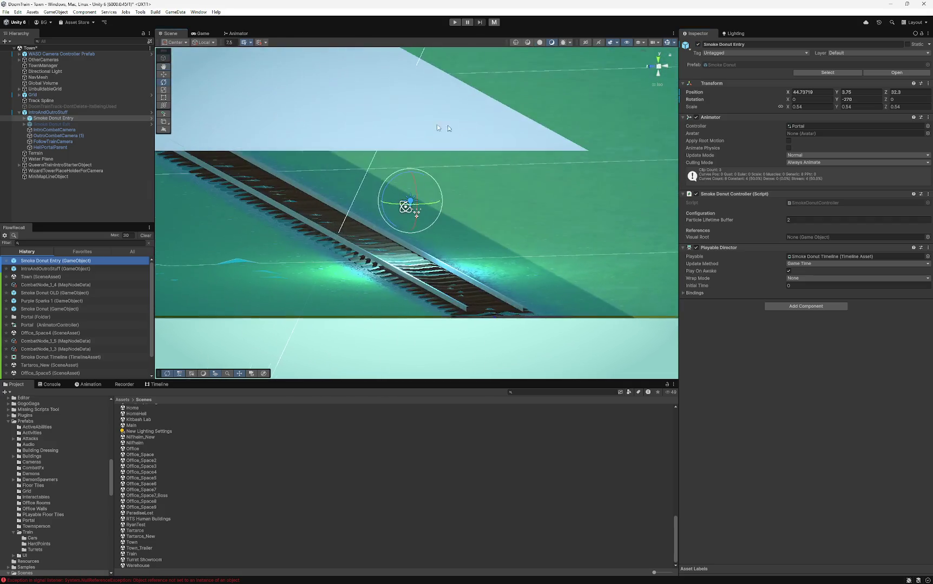
# - Inspect the child Smoke Donut particles, then return to Smoke Donut Entry
pyautogui.click(25, 119)
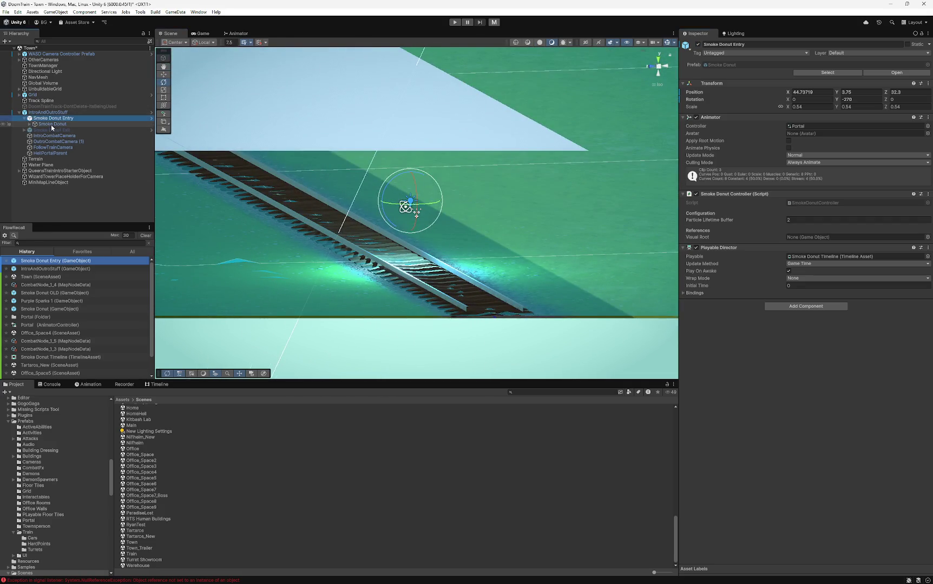
pyautogui.doubleClick(52, 125)
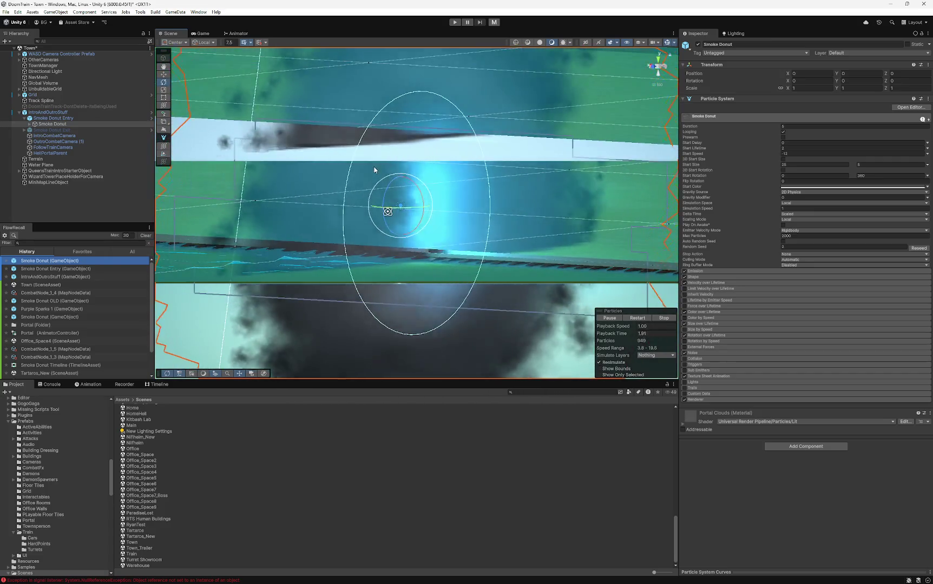
pyautogui.press('r')
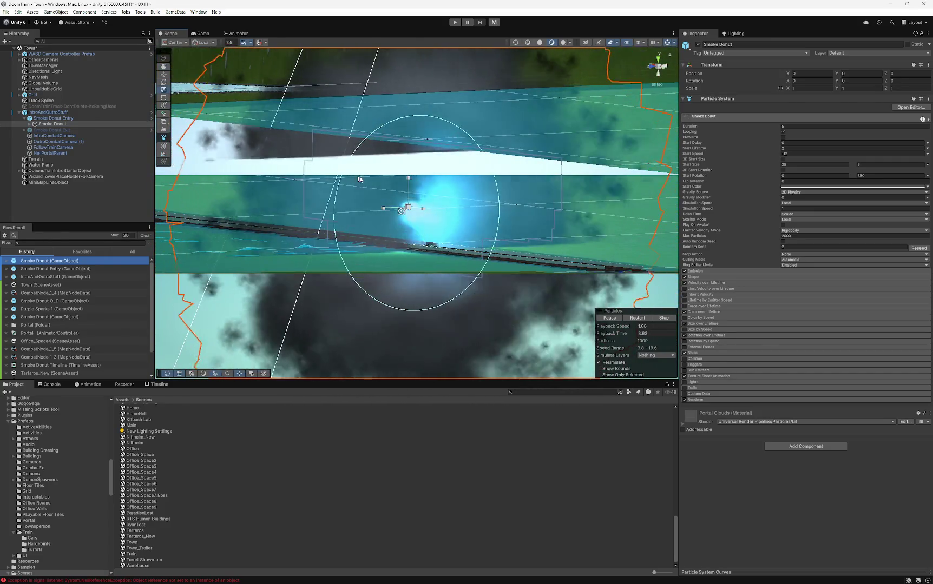
pyautogui.moveTo(355, 177); pyautogui.dragTo(162, 146)
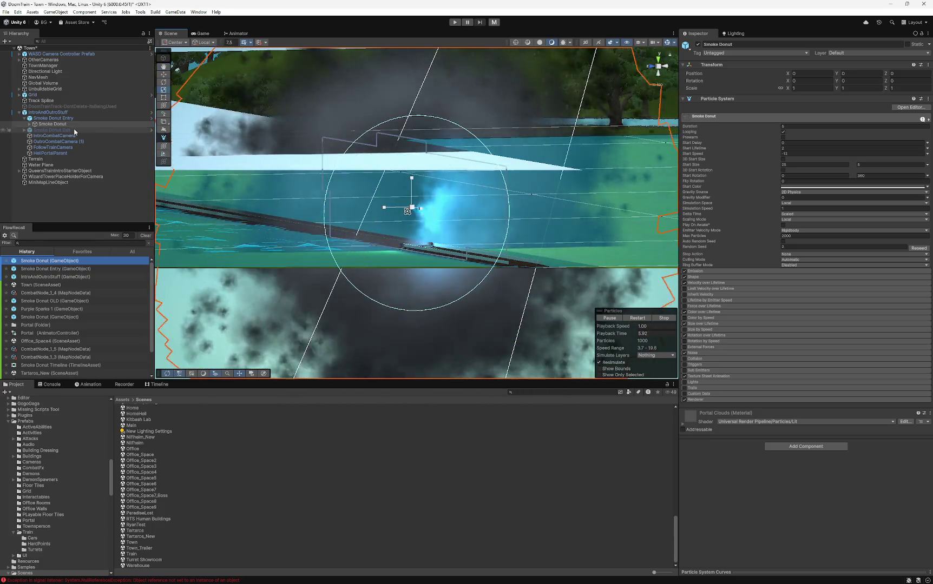
pyautogui.click(54, 119)
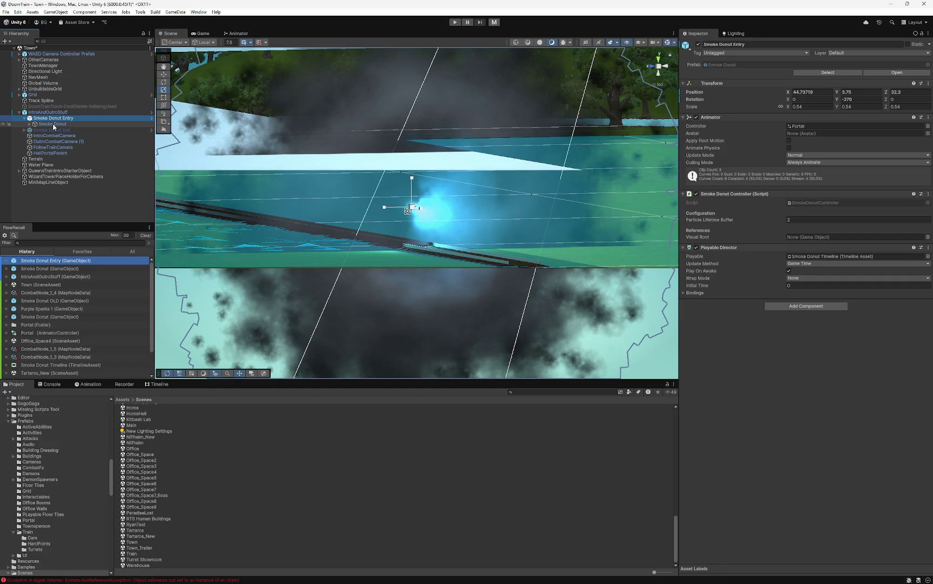
pyautogui.click(58, 125)
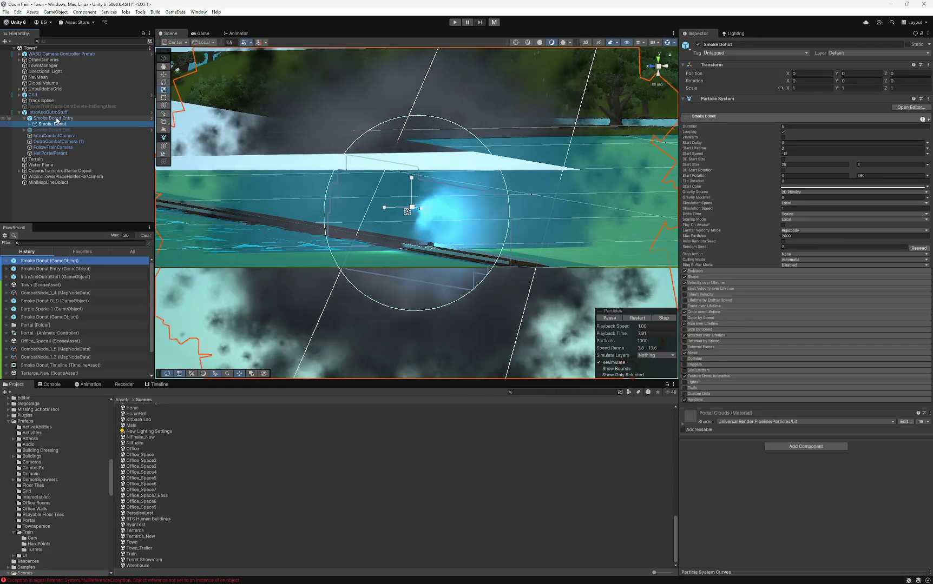
pyautogui.click(145, 119)
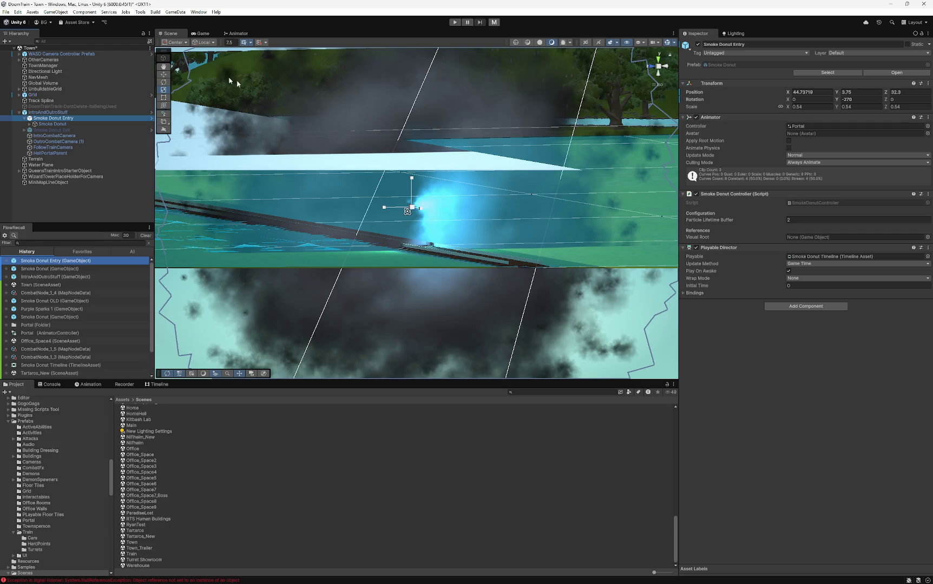
pyautogui.scroll(-4, 42, 480)
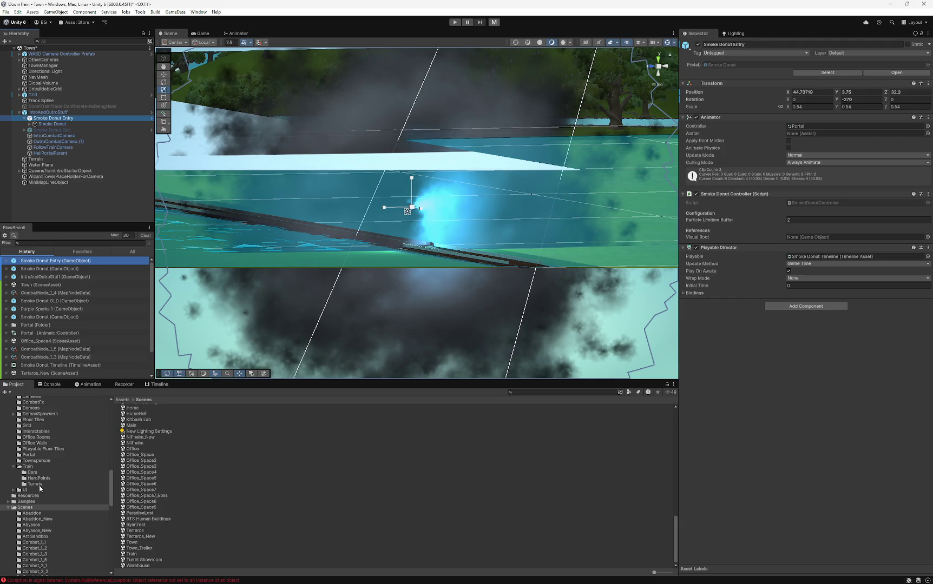
# - Open the Smoke Donut prefab from the Prefabs/Portal folder
pyautogui.scroll(4, 36, 456)
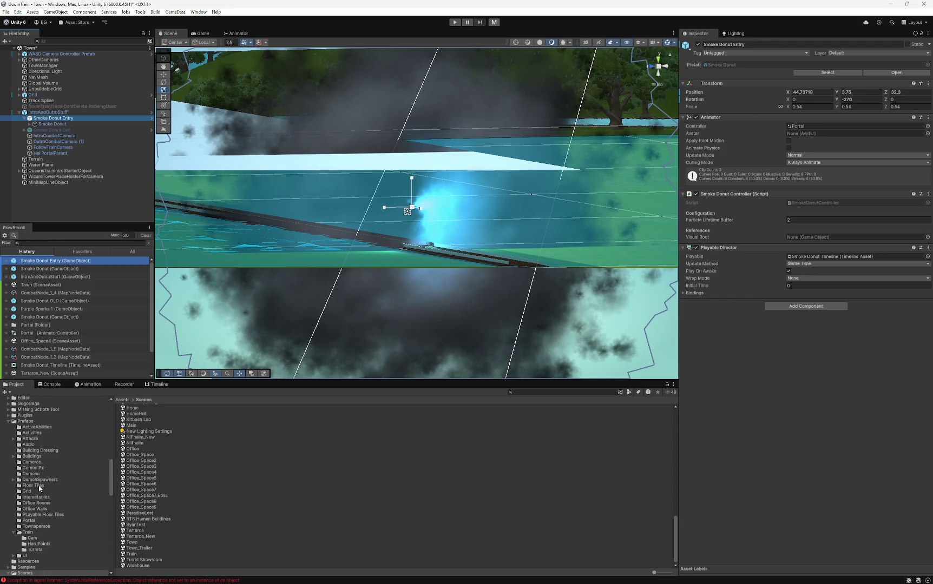
pyautogui.scroll(3, 44, 475)
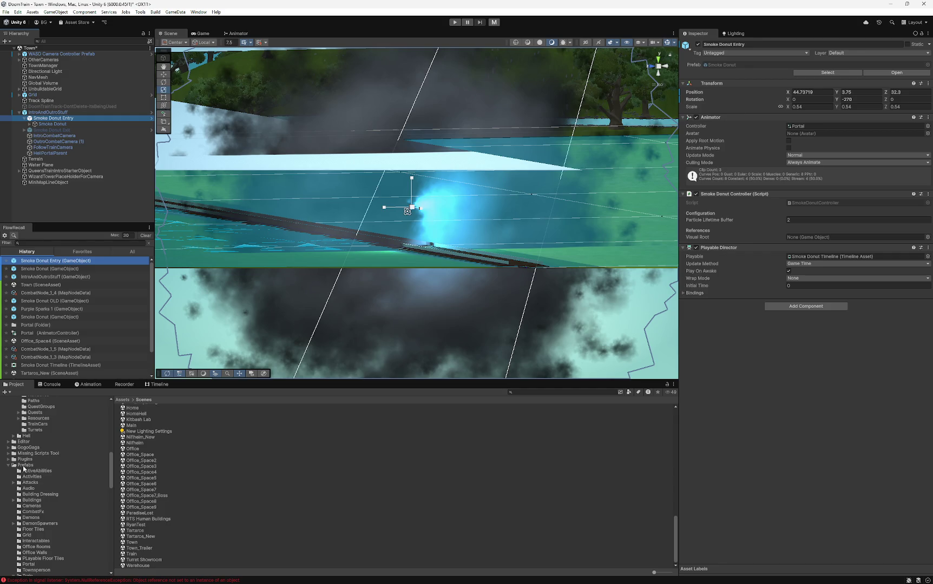
pyautogui.click(23, 466)
pyautogui.click(130, 501)
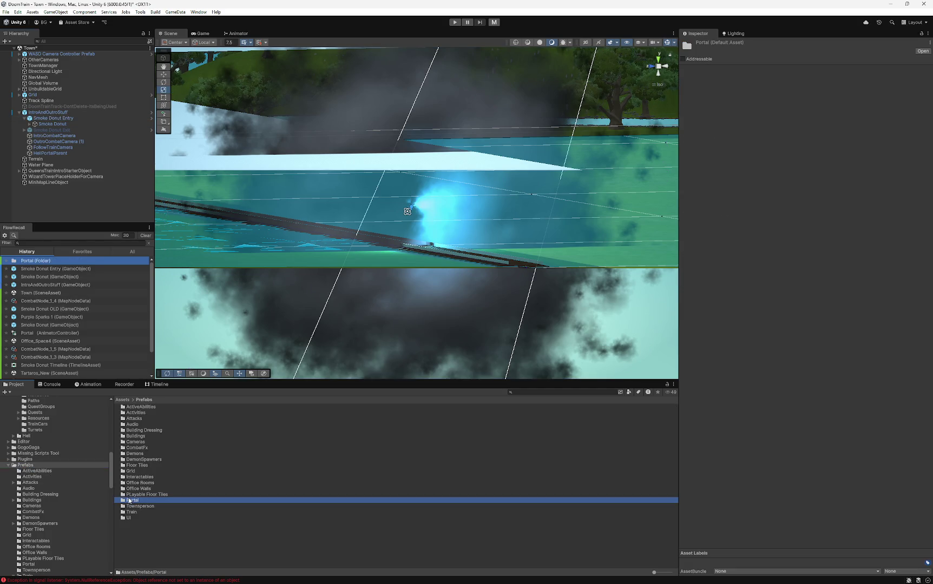
pyautogui.doubleClick(129, 501)
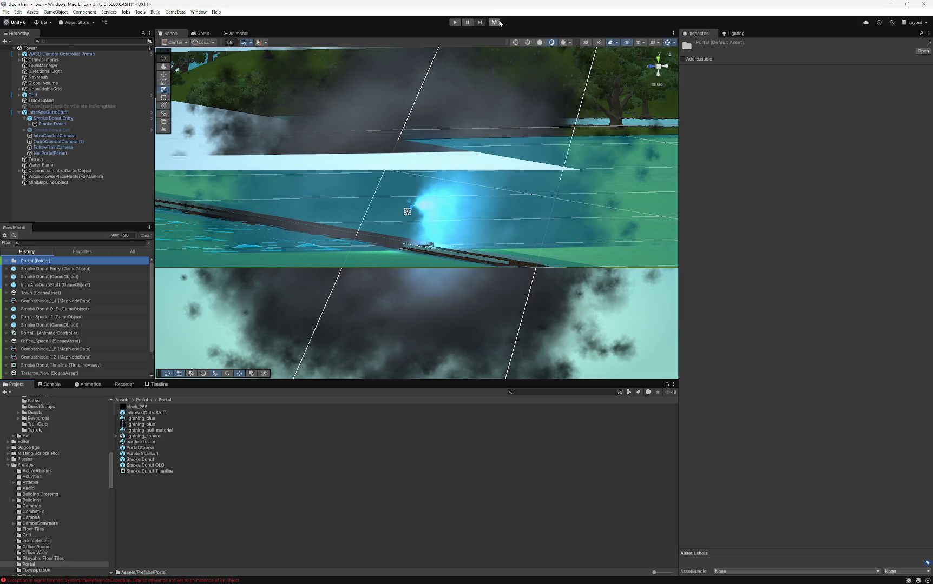
pyautogui.doubleClick(144, 459)
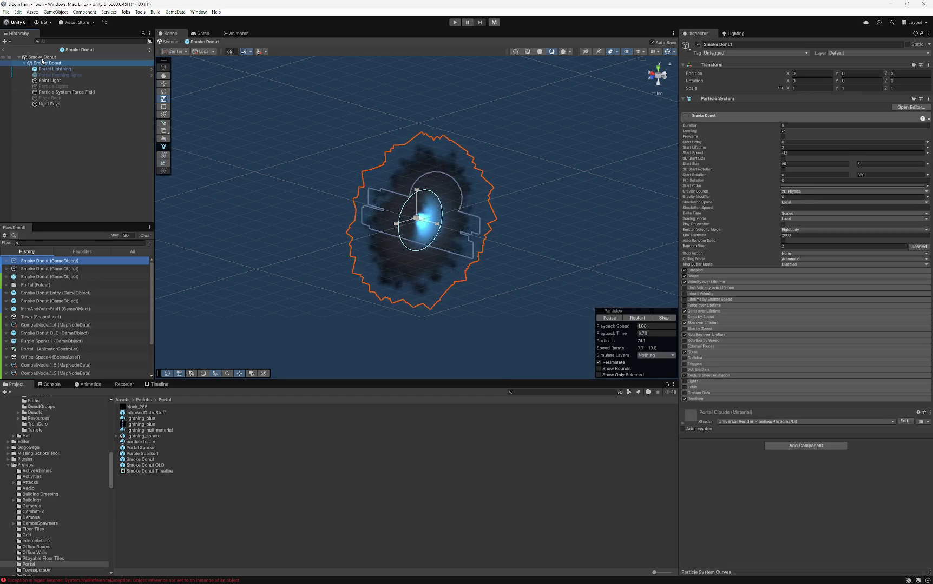
# - Set the inner Smoke Donut's Transform Scale X to 0.5
pyautogui.press('Up')
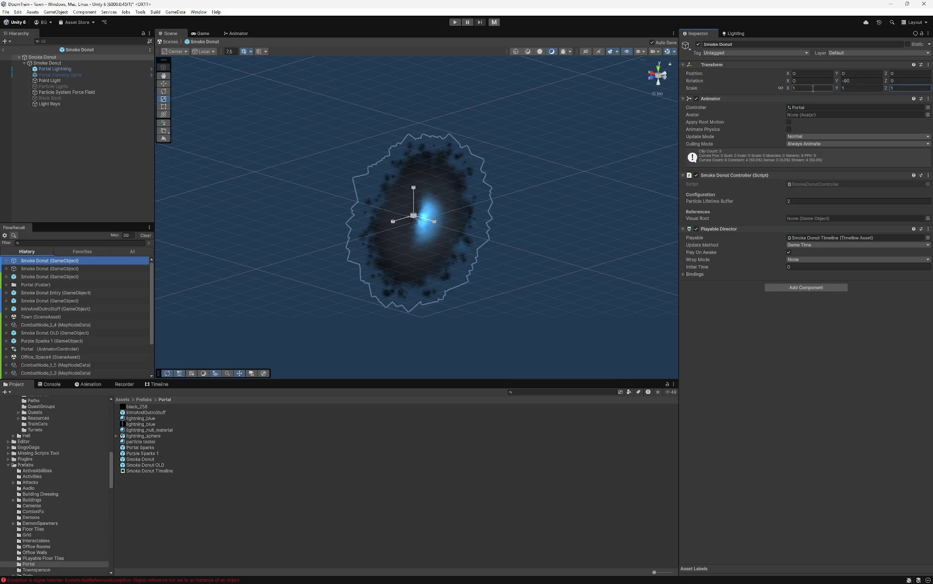
pyautogui.press('Down')
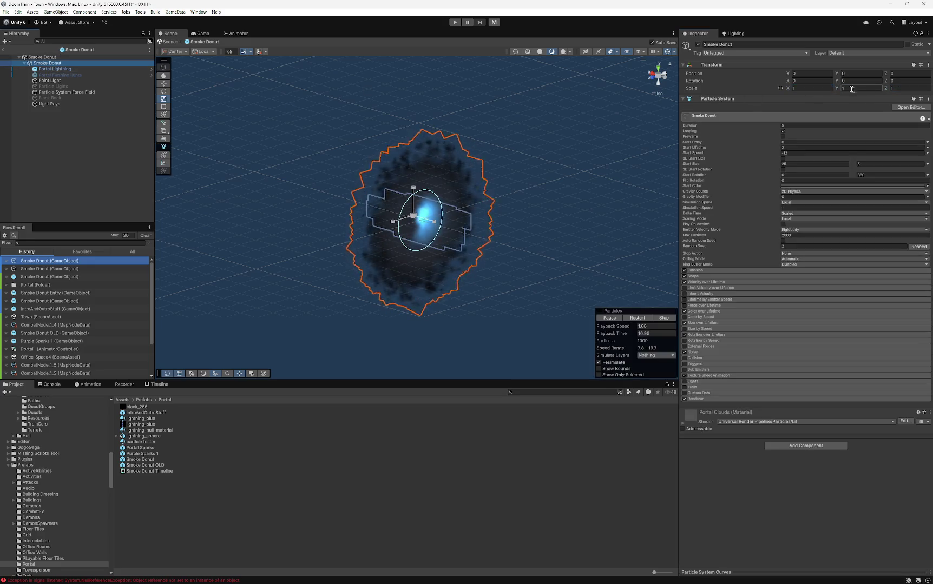
pyautogui.click(819, 86)
pyautogui.write('.5')
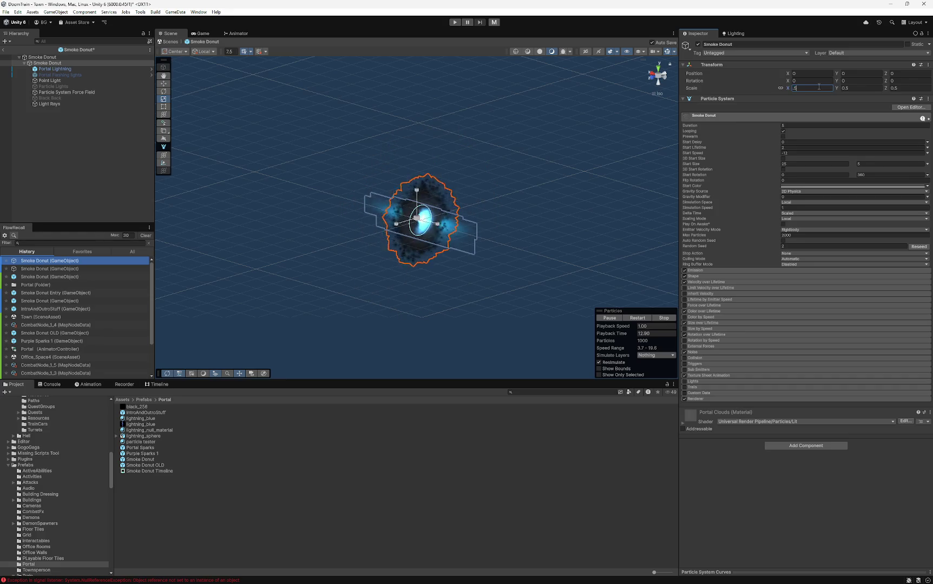
# - Review the portal's children down to Light Rays, then exit back to the Town scene
pyautogui.click(57, 70)
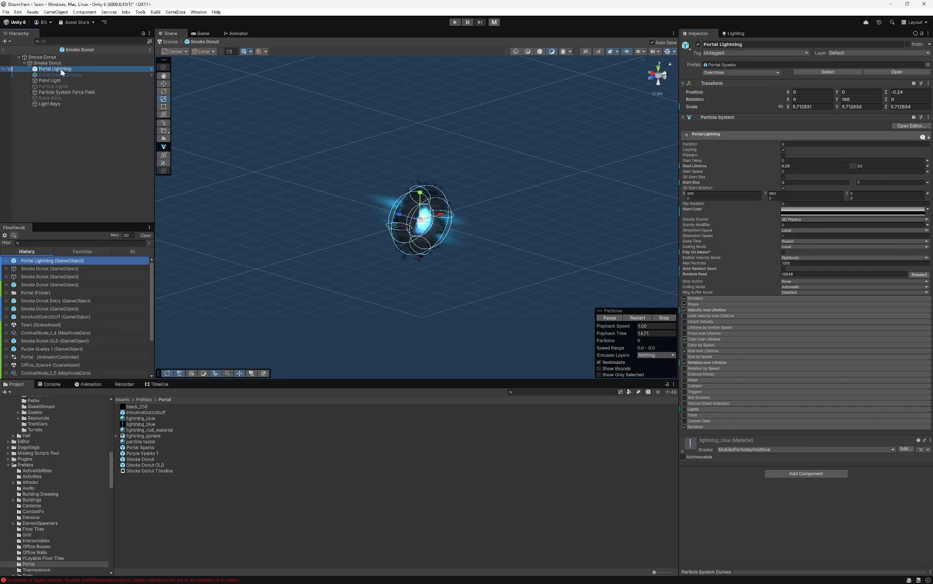
pyautogui.moveTo(336, 103)
pyautogui.mouseDown()
pyautogui.moveTo(373, 158)
pyautogui.moveTo(359, 149)
pyautogui.moveTo(387, 161)
pyautogui.mouseUp()
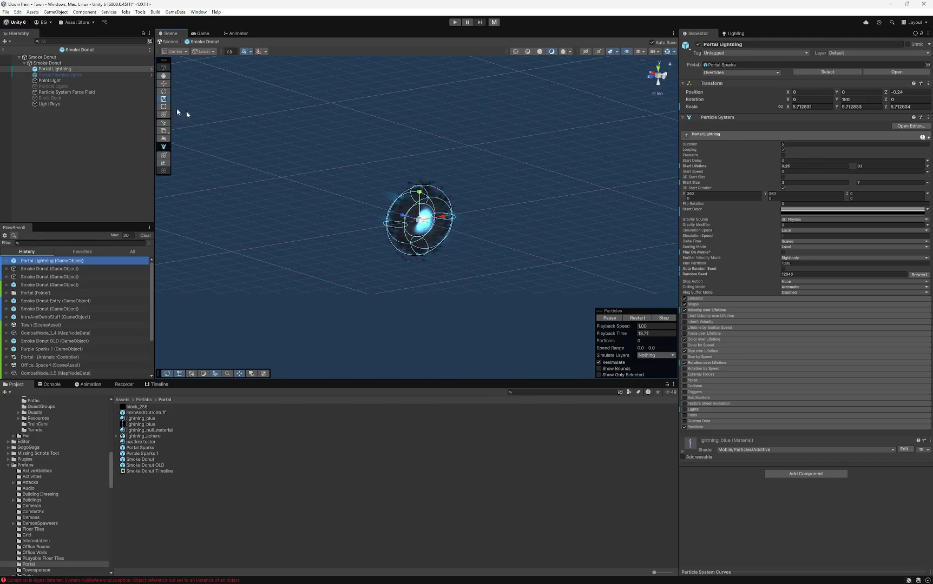
pyautogui.press('Down')
pyautogui.press('Down')
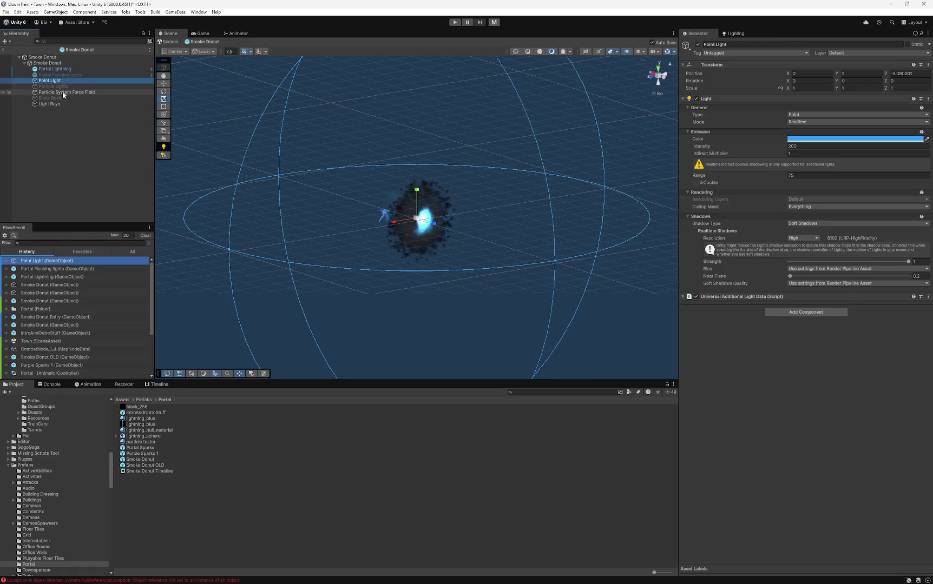
pyautogui.press('Down')
pyautogui.press('Down')
pyautogui.press('Down')
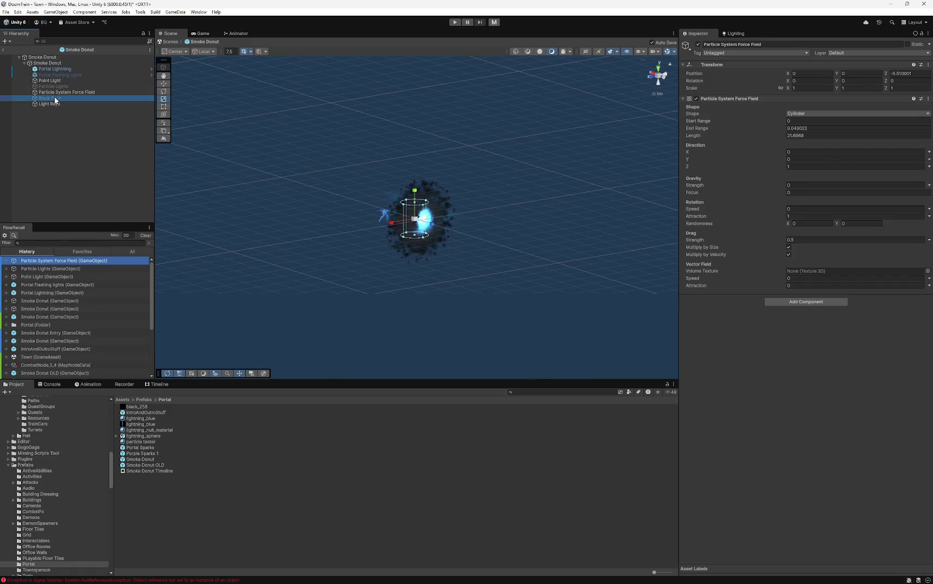
pyautogui.press('Down')
pyautogui.click(343, 192)
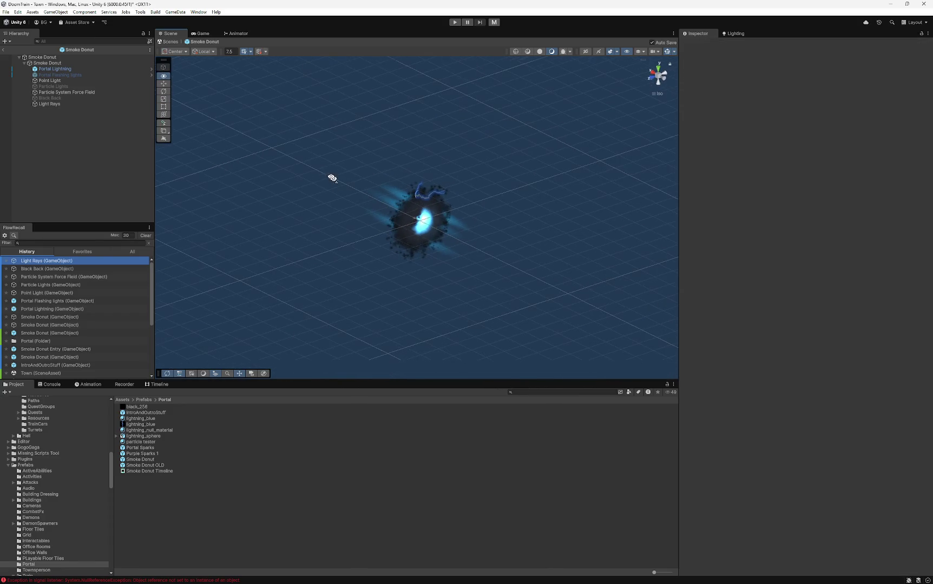
pyautogui.click(43, 56)
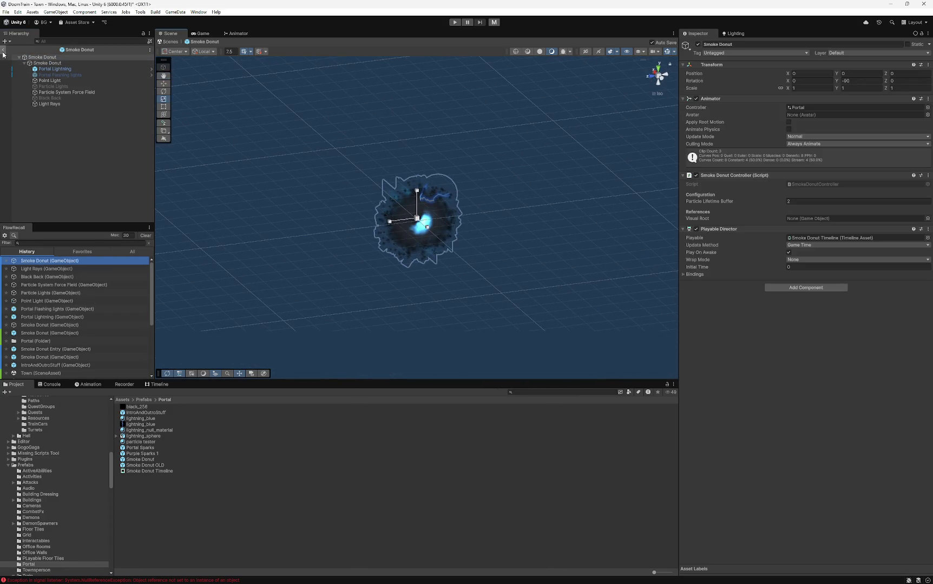
pyautogui.click(3, 50)
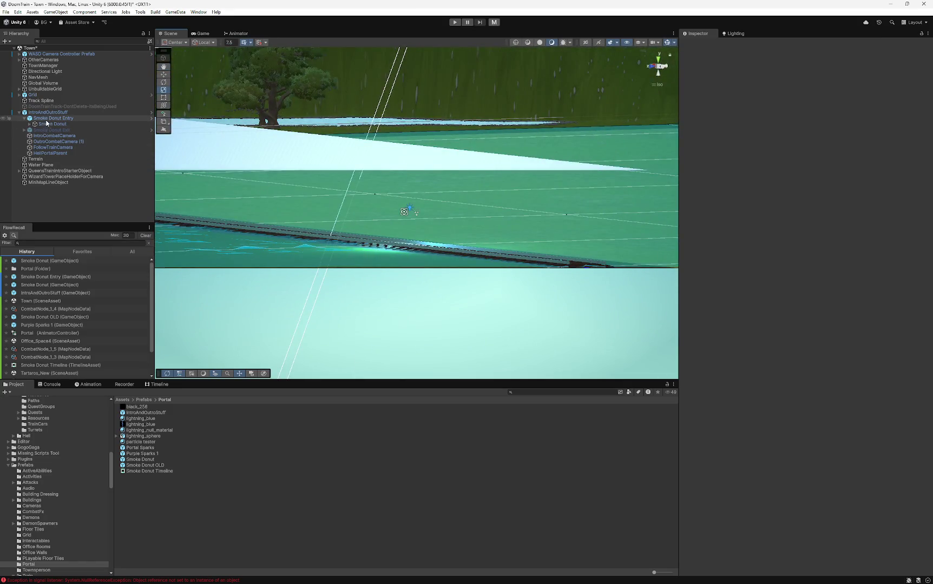
# - Preview Smoke Donut Entry's smoke, then deactivate Smoke Donut Entry
pyautogui.doubleClick(47, 119)
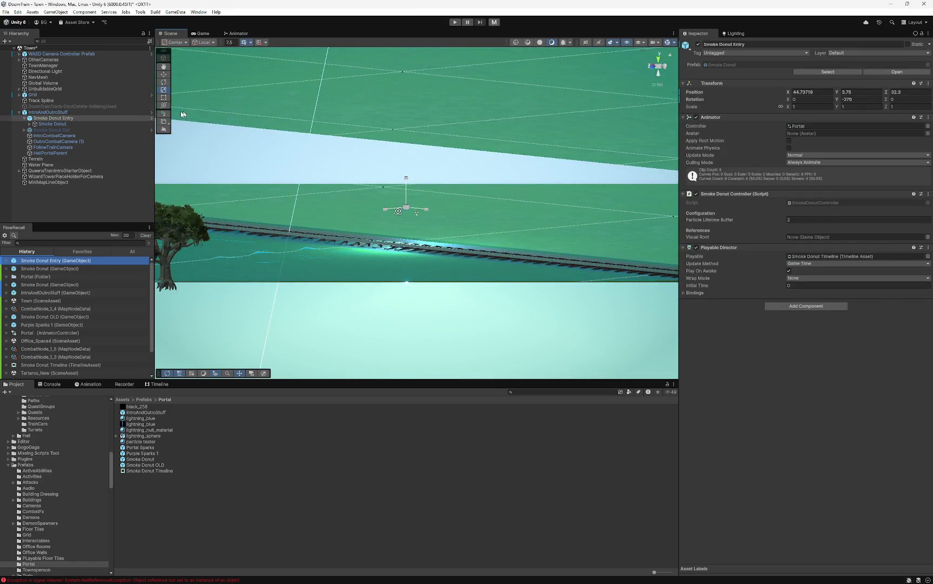
pyautogui.click(64, 124)
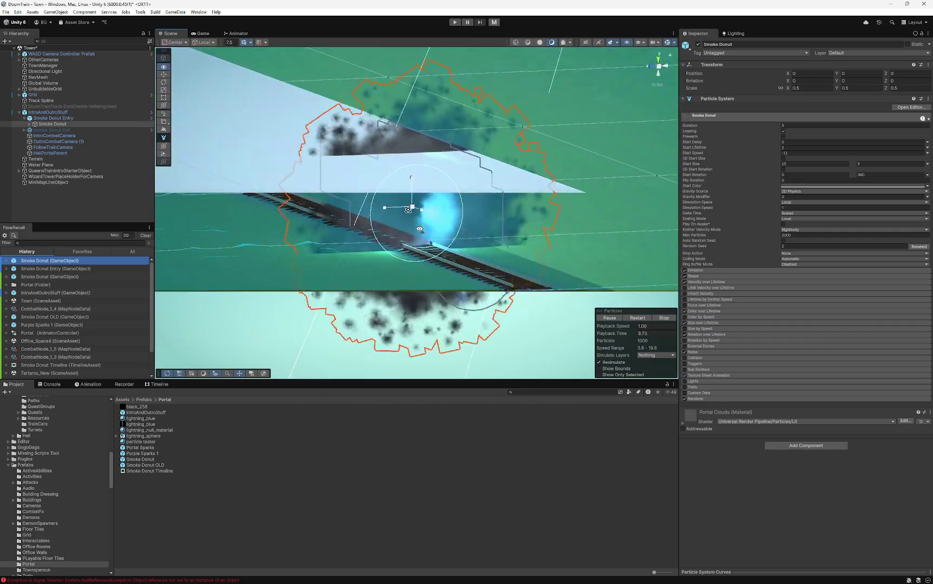
pyautogui.moveTo(478, 232); pyautogui.dragTo(379, 241)
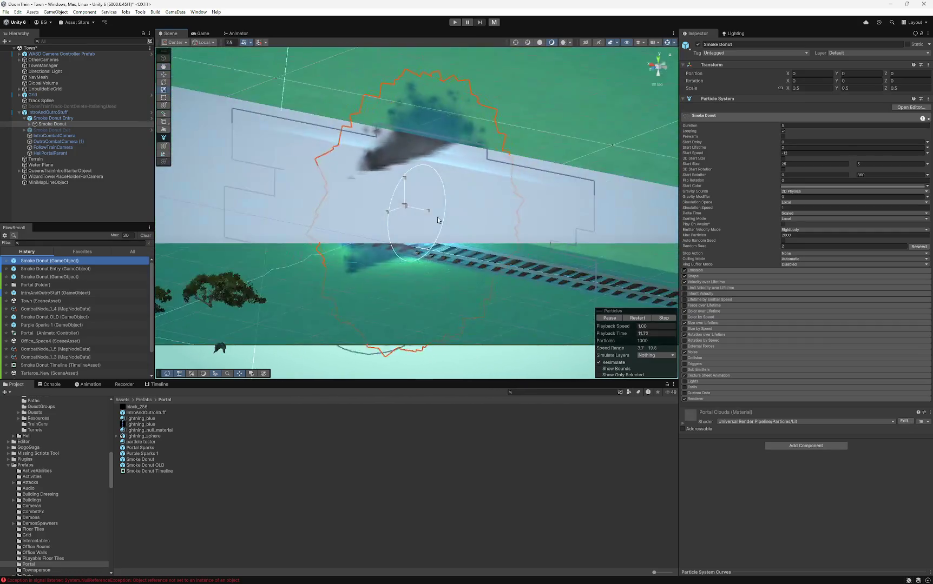
pyautogui.click(51, 118)
pyautogui.click(25, 118)
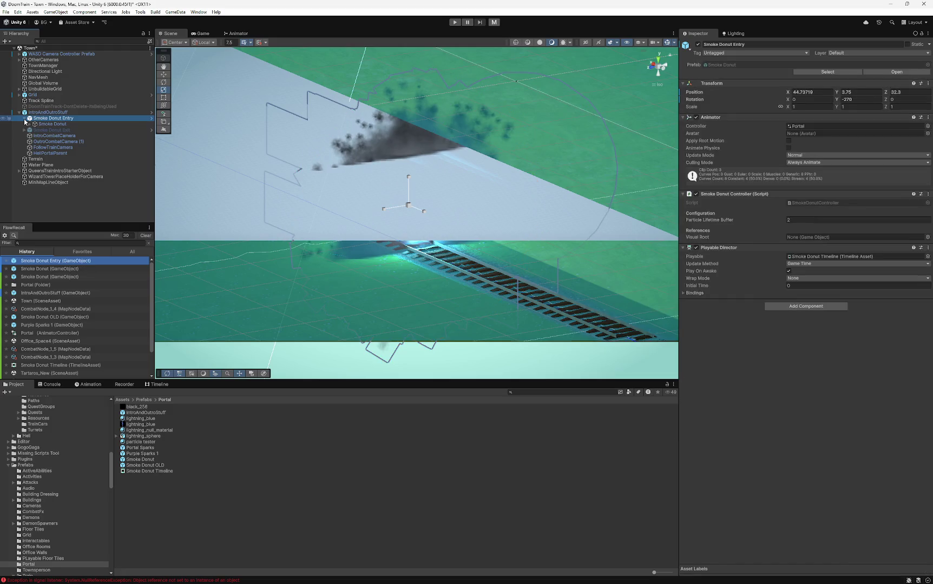
pyautogui.click(698, 45)
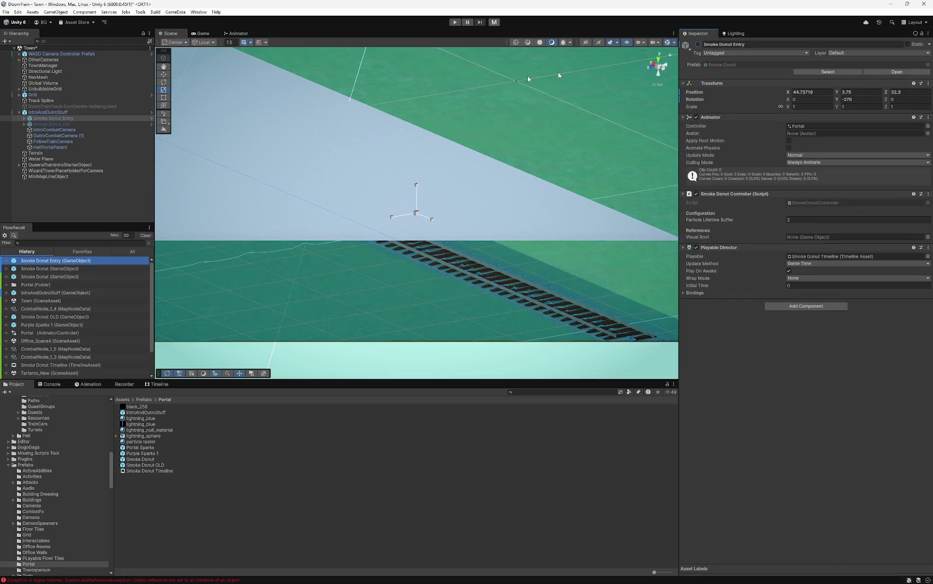
# - Cancel discarding the Town scene's changes and collapse IntroAndOutroStuff
pyautogui.rightClick(30, 49)
pyautogui.click(55, 108)
pyautogui.click(509, 314)
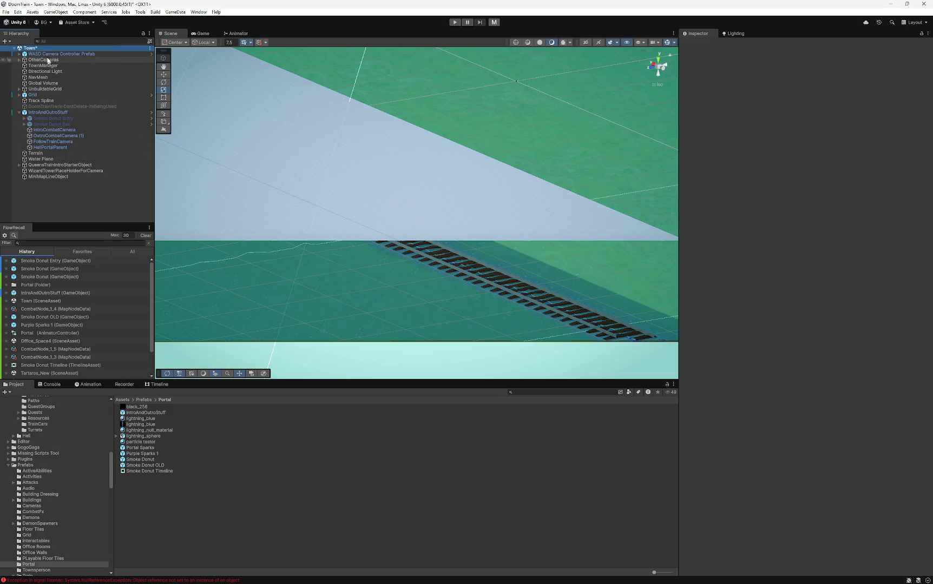
pyautogui.click(19, 113)
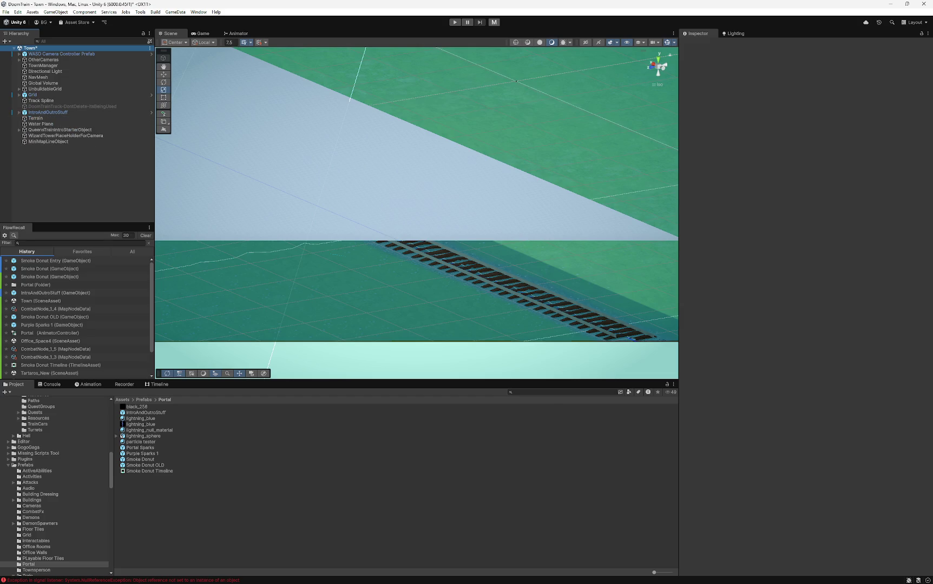
# - Discard the Town scene's unsaved changes and start the game in Play mode
pyautogui.rightClick(38, 48)
pyautogui.click(87, 108)
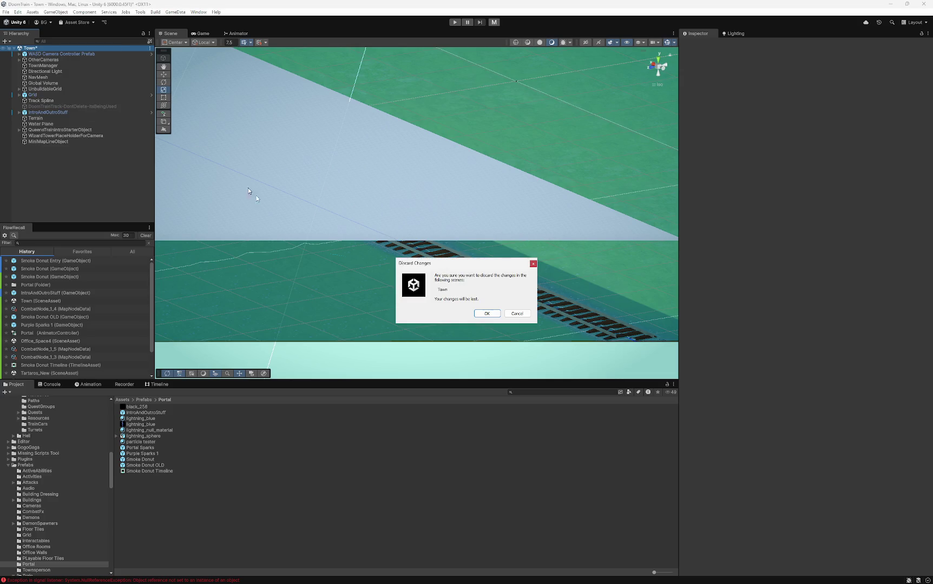
pyautogui.click(486, 314)
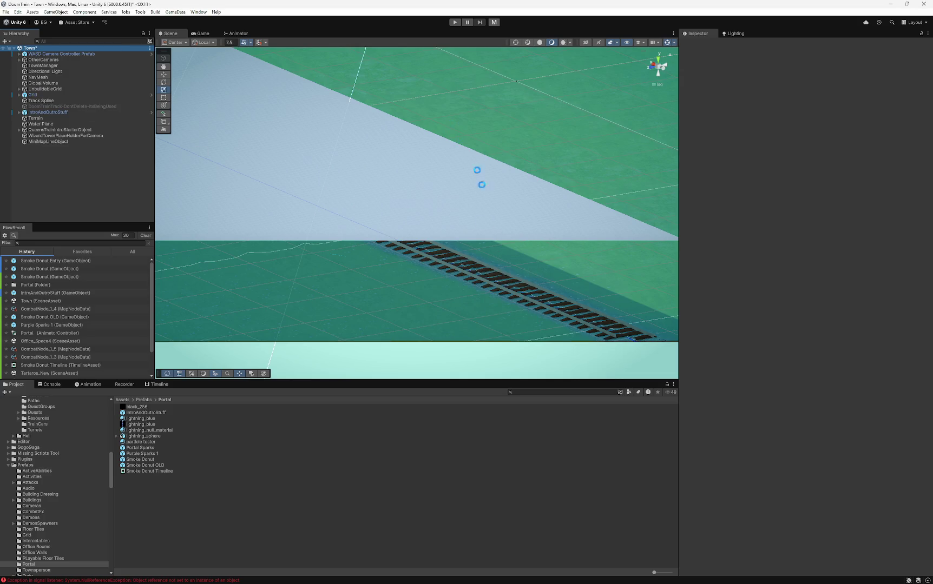
pyautogui.click(454, 22)
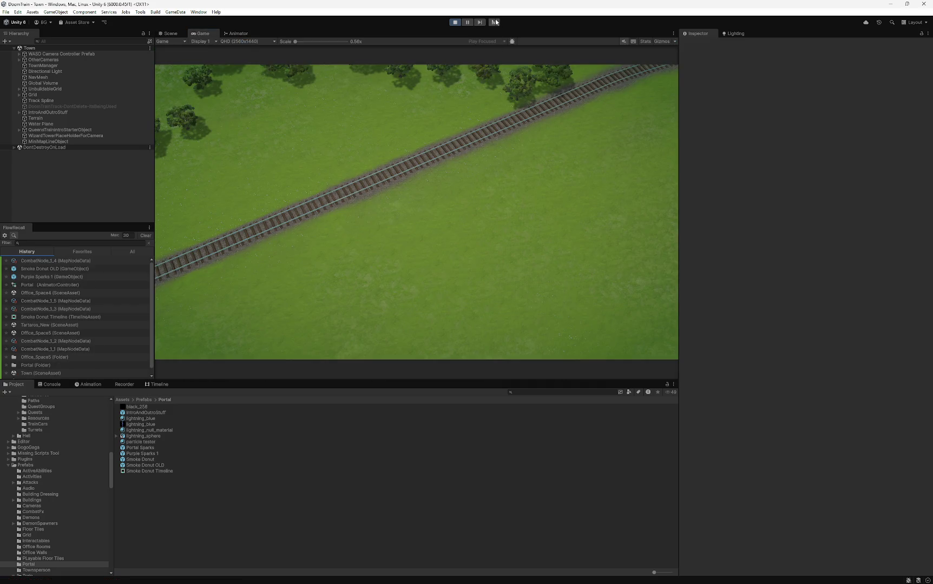
# - Restart Play mode and dismiss the welcome message
pyautogui.hotkey('ctrl', 'p')
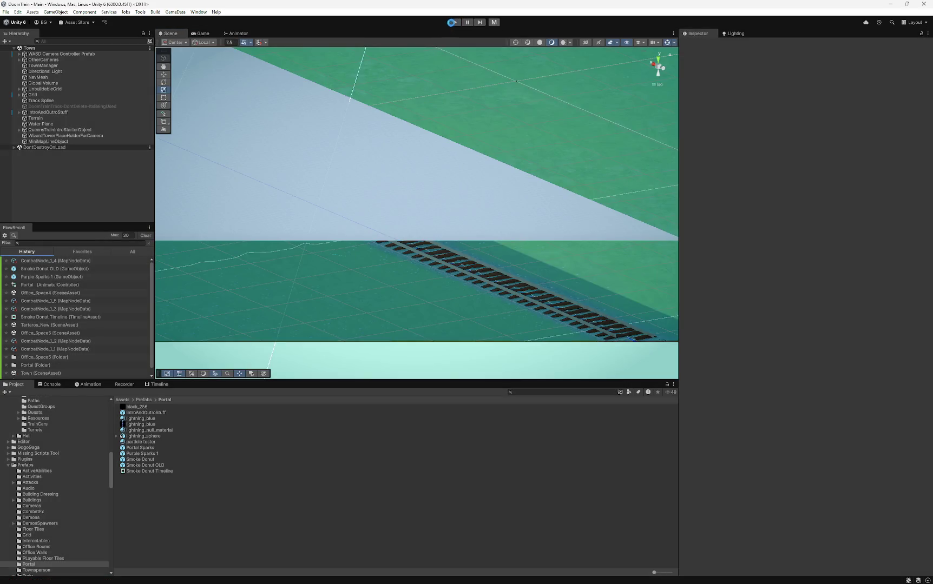
pyautogui.click(451, 22)
pyautogui.click(454, 22)
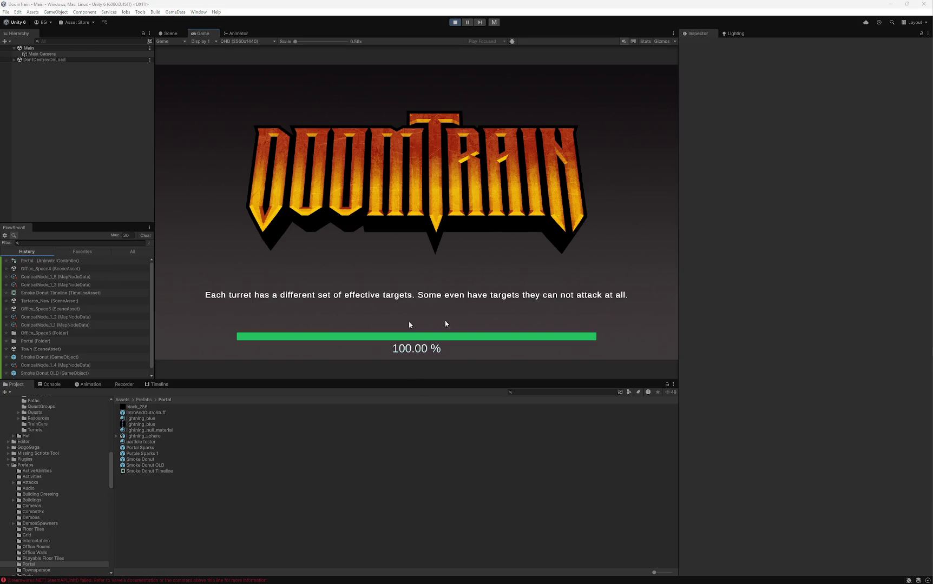
pyautogui.click(398, 240)
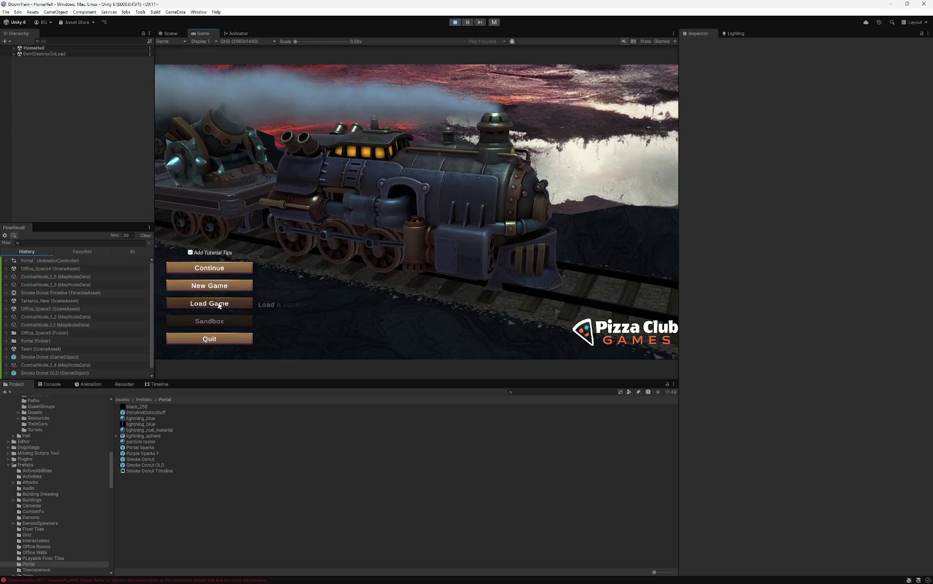
# - Load gameSave_1-26 13-57.save and maximise the Game view
pyautogui.click(214, 304)
pyautogui.scroll(-5, 446, 241)
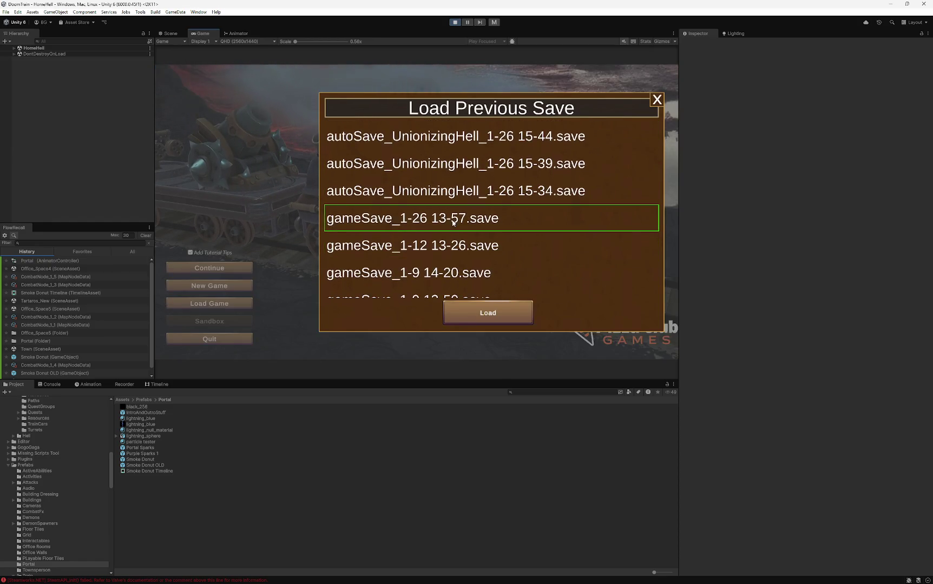
pyautogui.click(455, 218)
pyautogui.click(487, 321)
pyautogui.rightClick(201, 33)
pyautogui.click(216, 56)
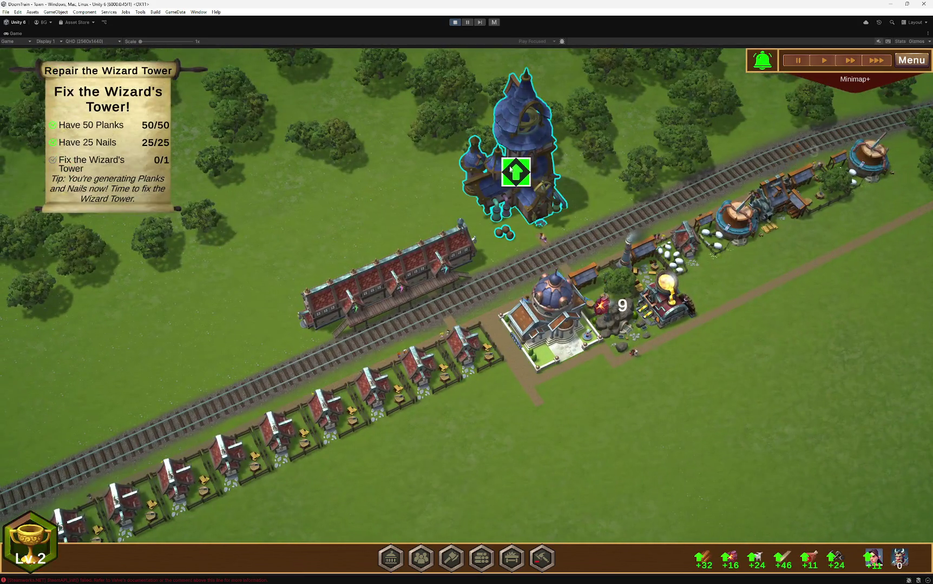
# - Upgrade the Wizard Tower, play through the portal cutscene dialogues, then stop Play mode
pyautogui.click(514, 143)
pyautogui.click(826, 490)
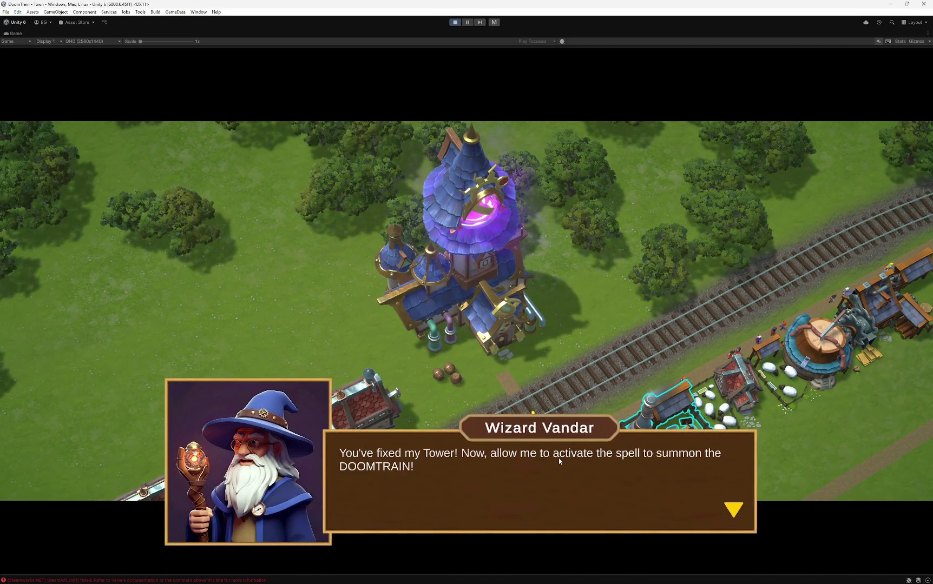
pyautogui.click(559, 461)
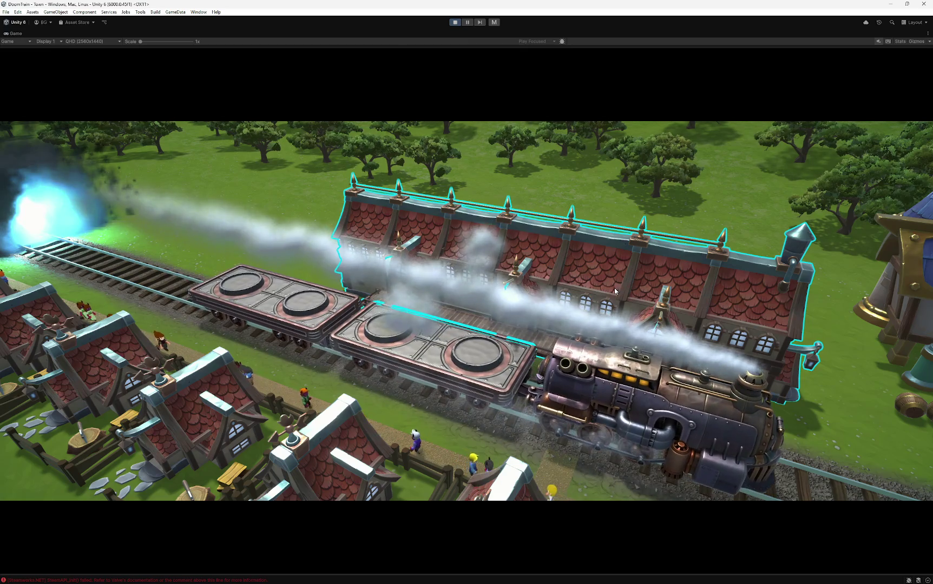
pyautogui.click(479, 484)
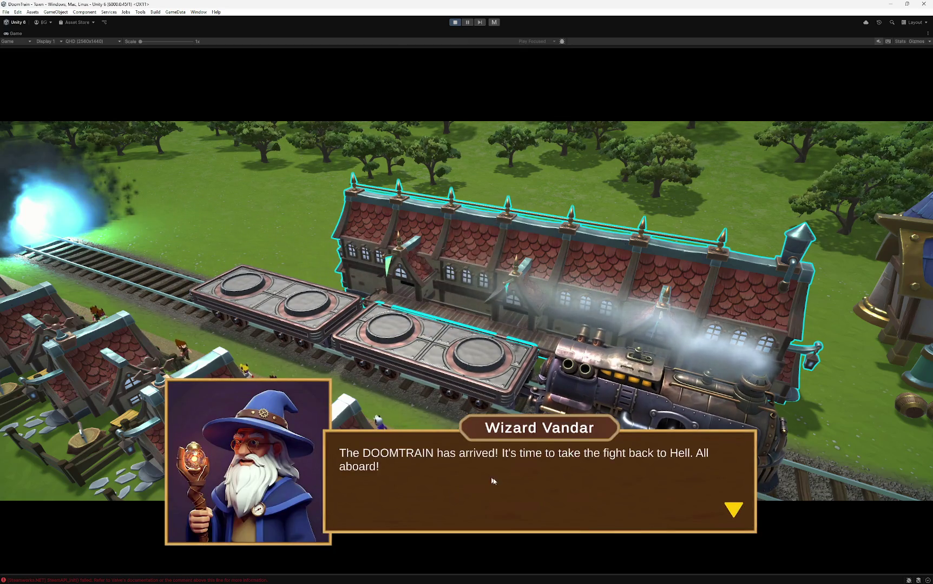
pyautogui.click(487, 481)
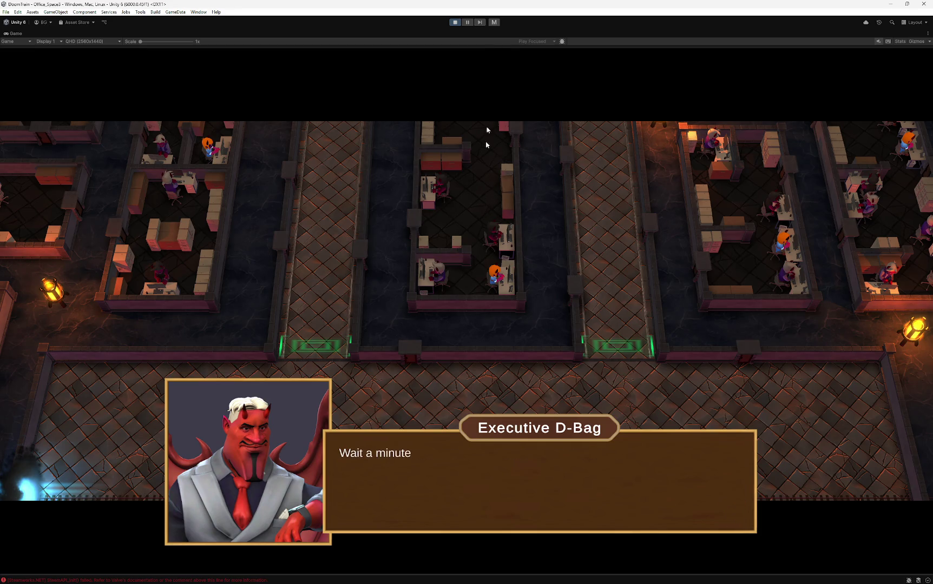
pyautogui.click(455, 22)
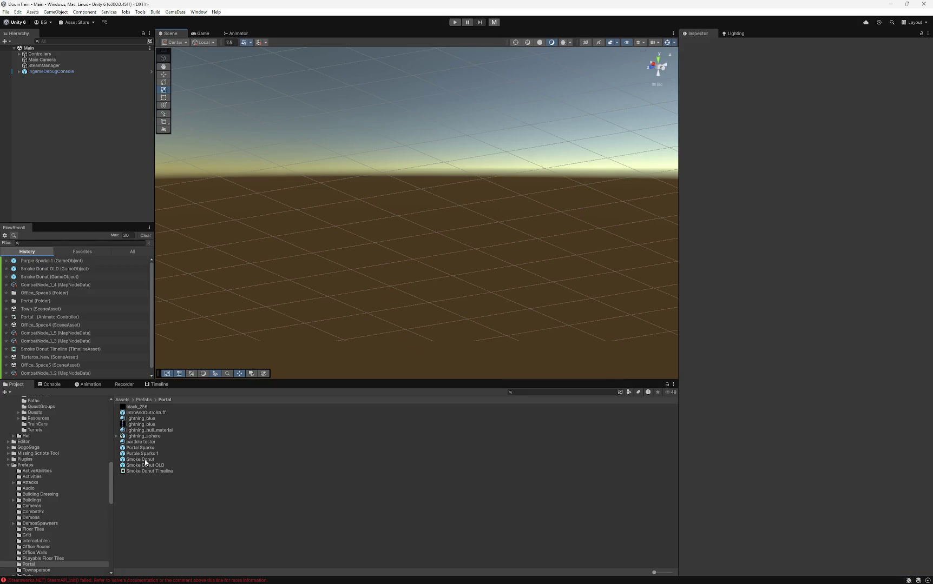
# - Show the Smoke Donut Timeline asset in the Timeline window and select its Smoke Donut Control track
pyautogui.scroll(-3, 51, 499)
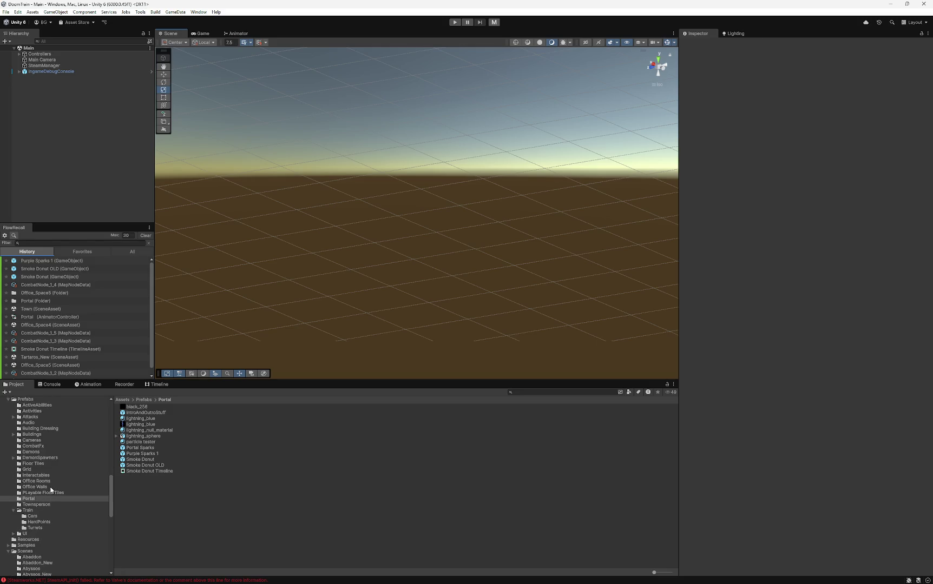
pyautogui.click(155, 471)
pyautogui.click(88, 384)
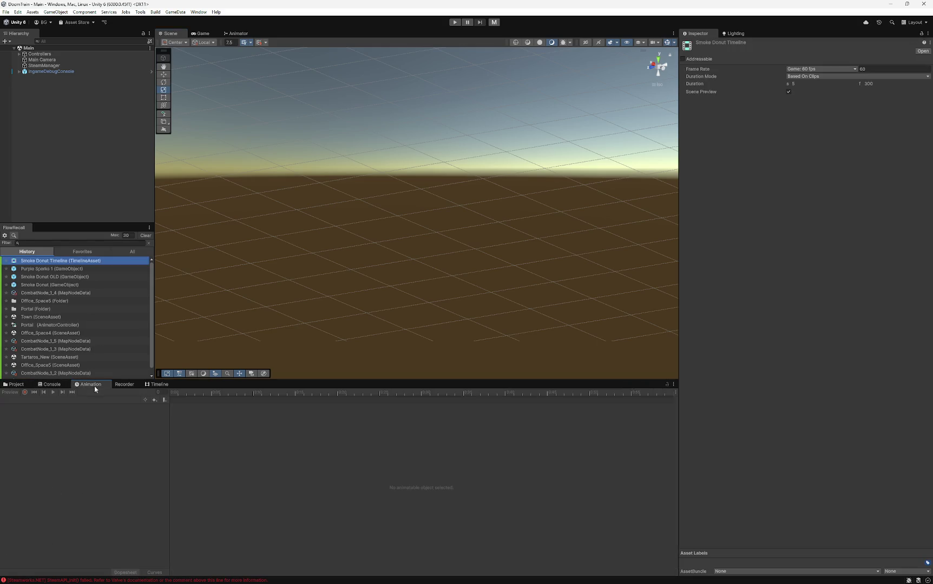
pyautogui.click(121, 385)
pyautogui.click(156, 384)
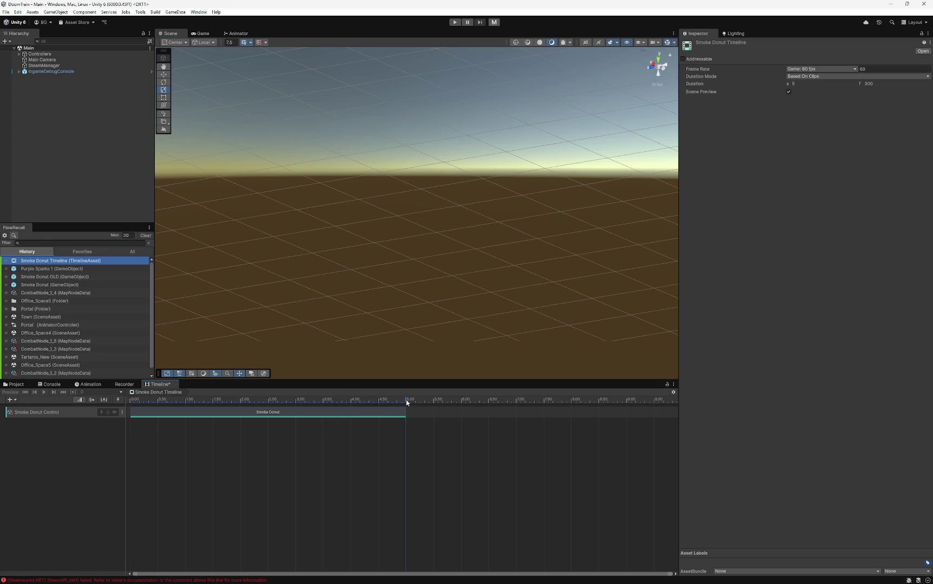
pyautogui.click(73, 411)
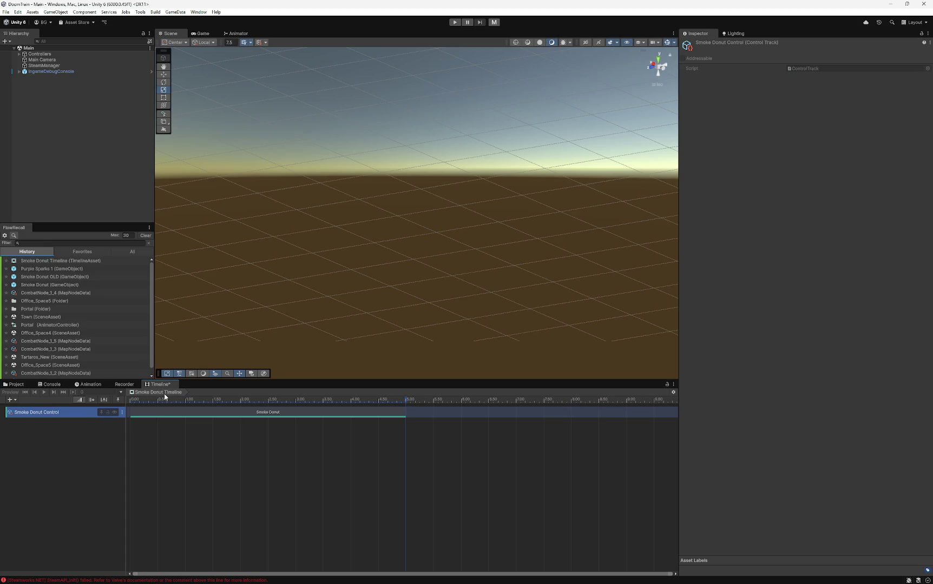
# - Drag the Smoke Donut clip's right edge out to end at 10 seconds
pyautogui.moveTo(402, 409)
pyautogui.mouseDown()
pyautogui.moveTo(520, 422)
pyautogui.moveTo(677, 413)
pyautogui.mouseUp()
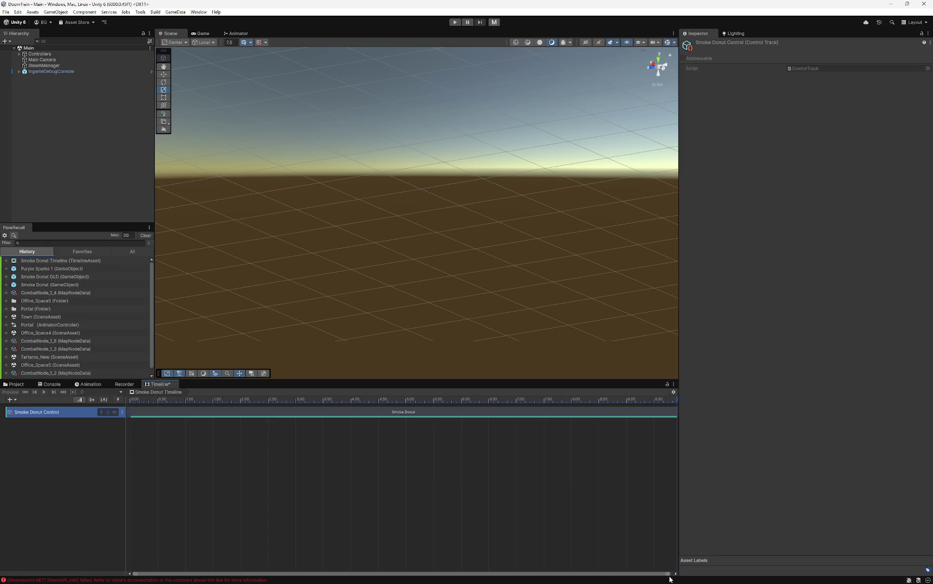
pyautogui.moveTo(667, 575); pyautogui.dragTo(672, 574)
pyautogui.scroll(-3, 408, 504)
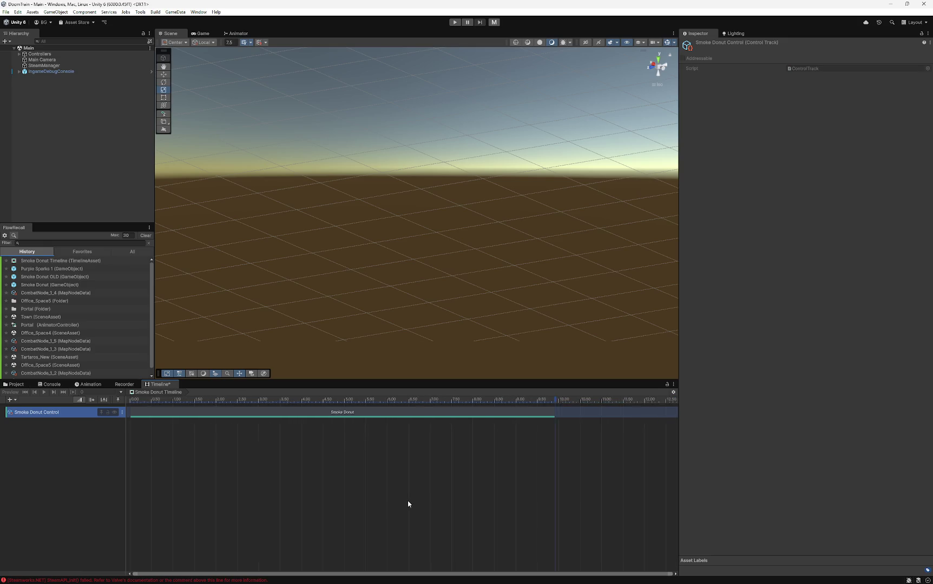
pyautogui.scroll(-1, 426, 516)
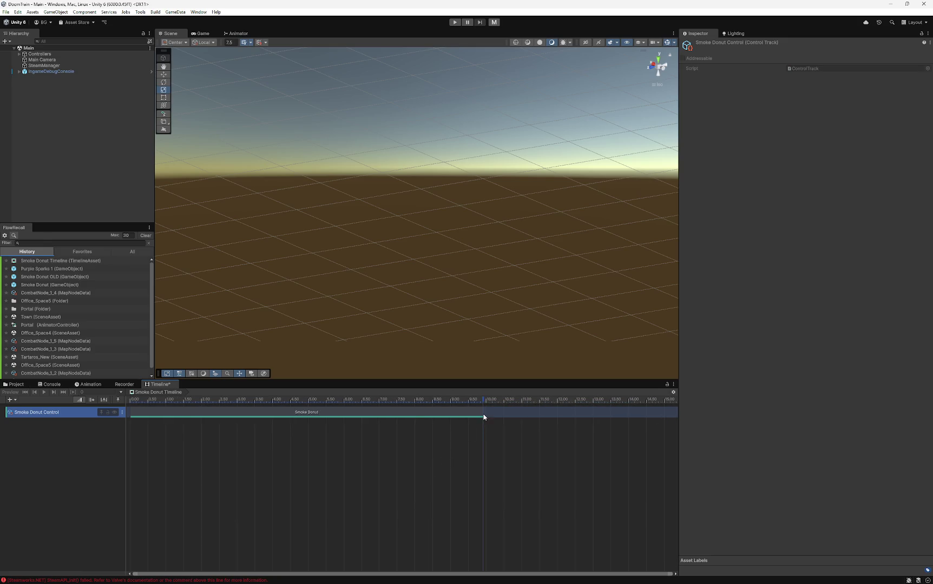
pyautogui.moveTo(485, 412); pyautogui.dragTo(487, 412)
# - Check the clip's timing, then go back to the Portal prefabs folder and open the Smoke Donut prefab
pyautogui.click(338, 415)
pyautogui.click(78, 445)
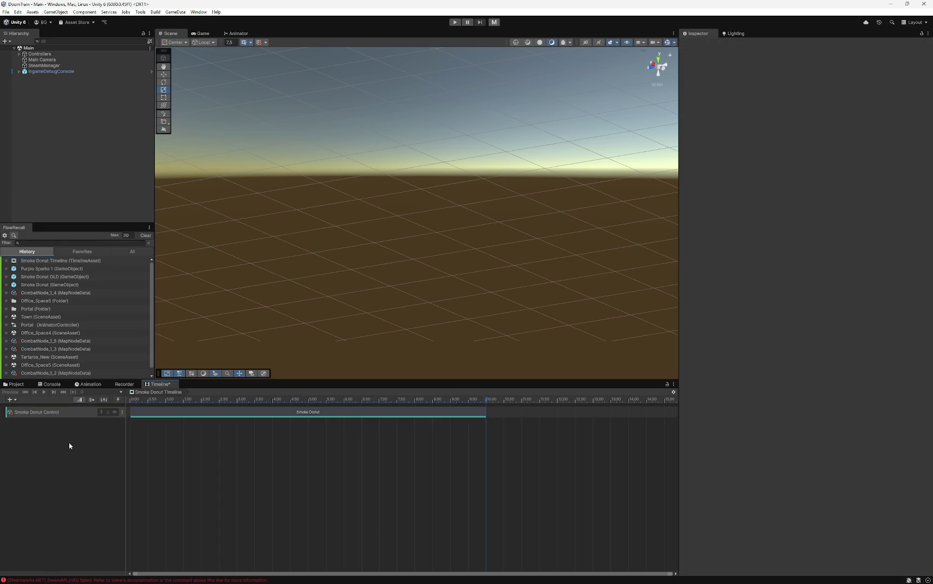
pyautogui.click(254, 417)
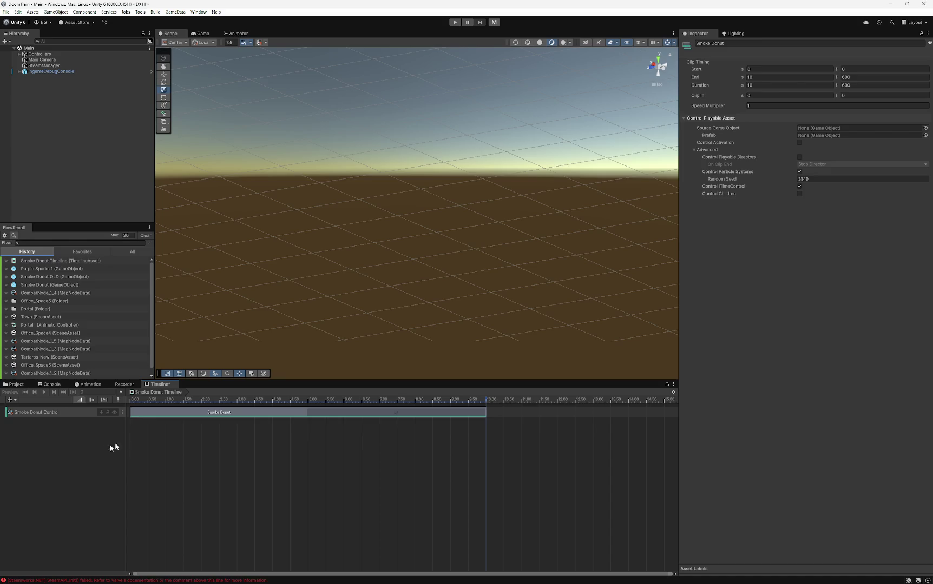
pyautogui.click(64, 415)
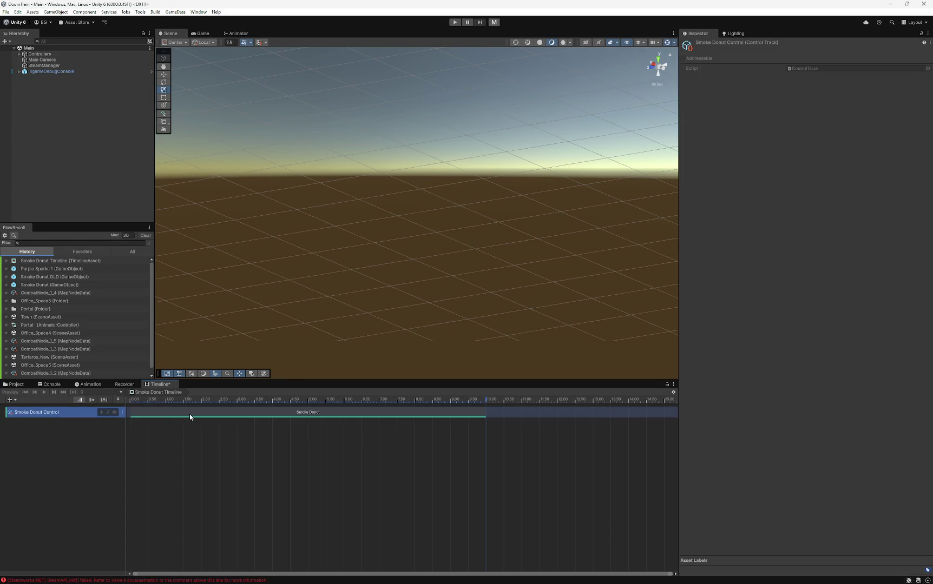
pyautogui.click(13, 385)
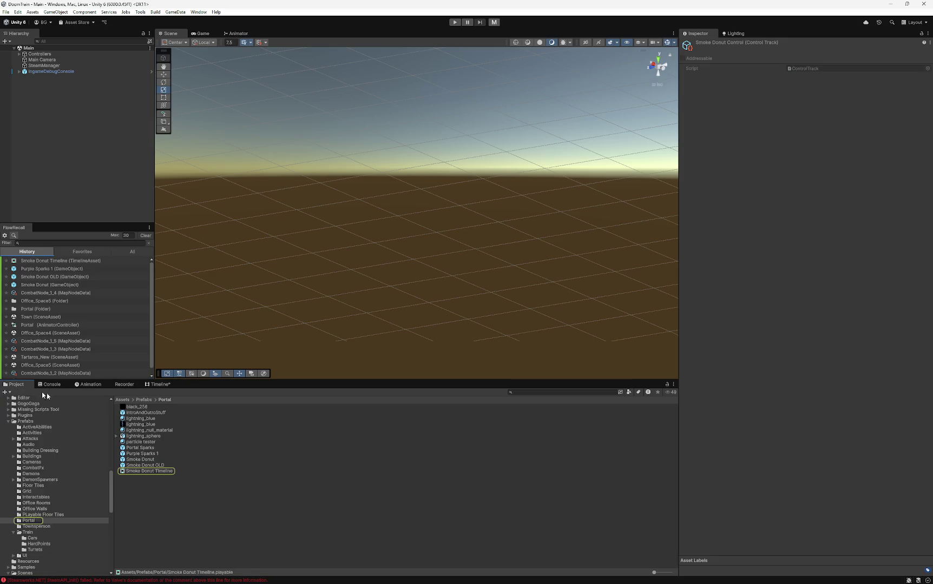
pyautogui.doubleClick(145, 460)
# - Show the Smoke Donut Timeline inside the prefab and select its Smoke Donut clip
pyautogui.click(155, 470)
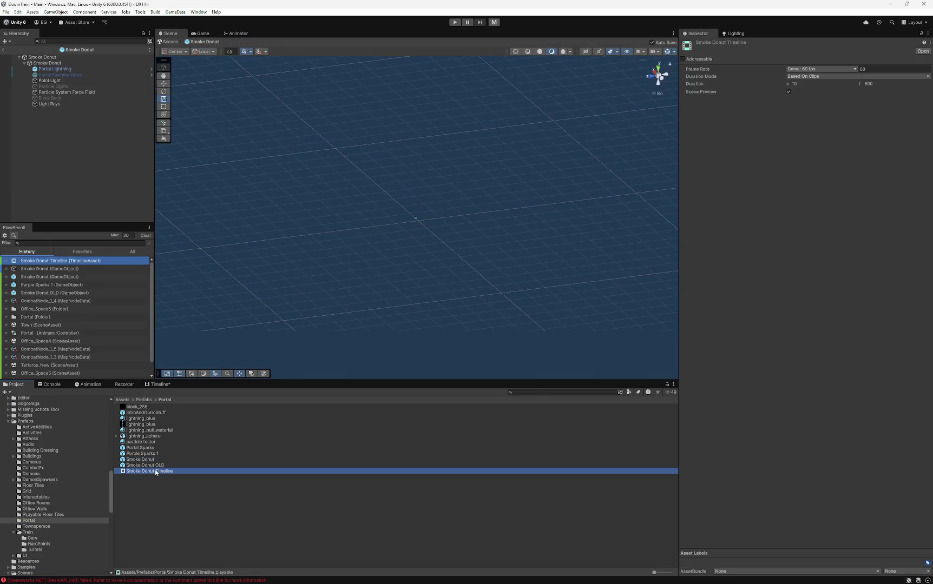
pyautogui.click(164, 385)
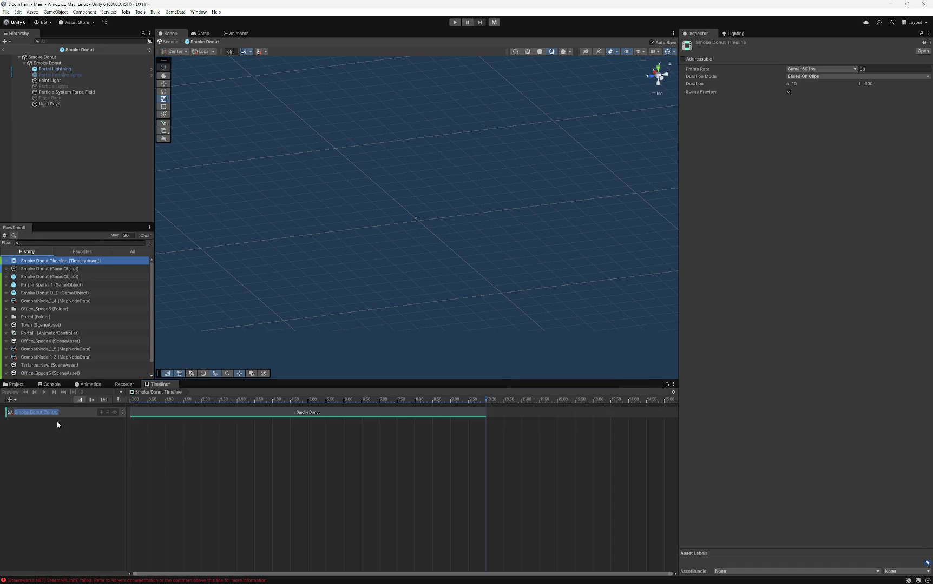
pyautogui.click(155, 415)
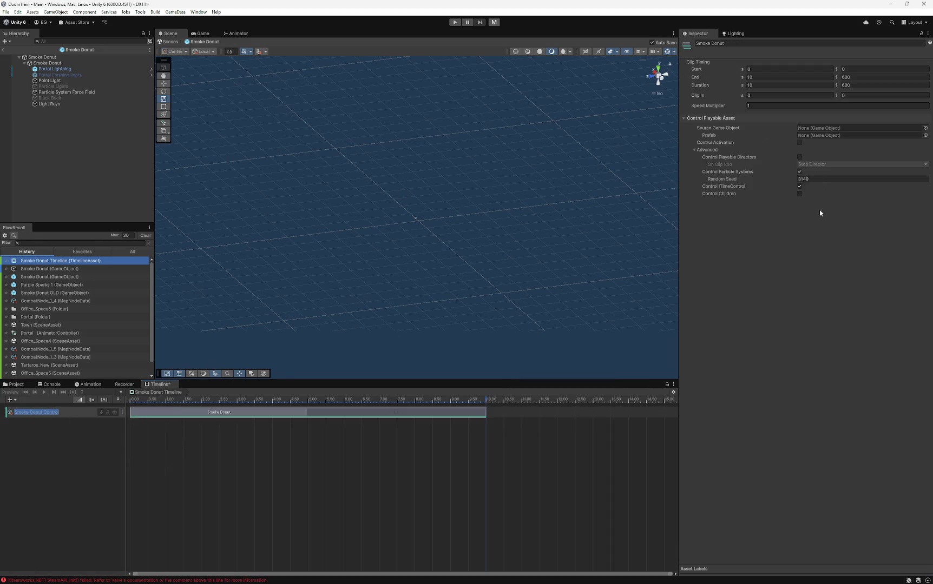
pyautogui.moveTo(41, 58)
pyautogui.mouseDown()
pyautogui.moveTo(772, 111)
pyautogui.moveTo(809, 133)
pyautogui.mouseUp()
pyautogui.click(45, 58)
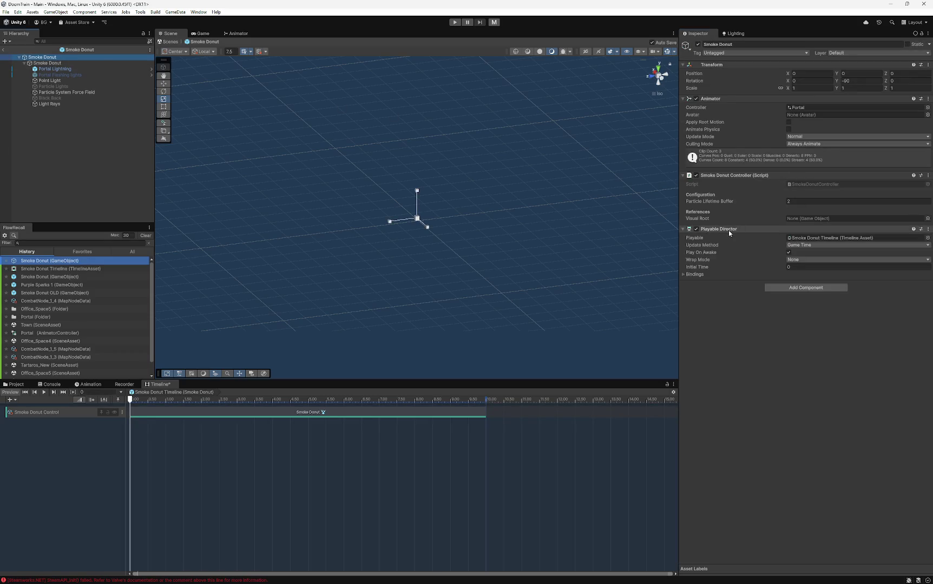
# - Assign the Smoke Donut object as the clip's Source Game Object and inspect the child particle object
pyautogui.click(150, 412)
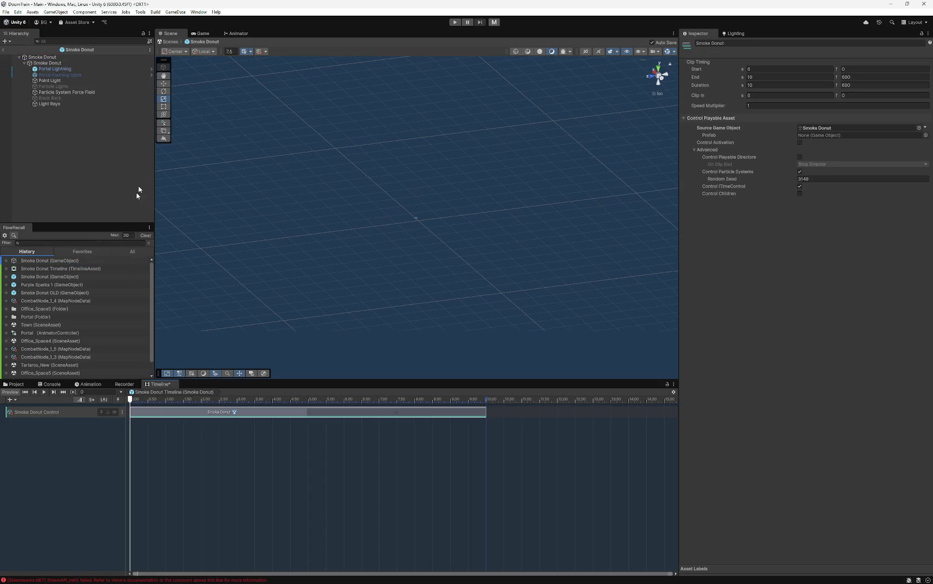
pyautogui.moveTo(49, 365)
pyautogui.mouseDown()
pyautogui.moveTo(49, 62)
pyautogui.moveTo(277, 119)
pyautogui.moveTo(801, 139)
pyautogui.moveTo(810, 284)
pyautogui.moveTo(392, 412)
pyautogui.moveTo(259, 416)
pyautogui.moveTo(43, 96)
pyautogui.moveTo(37, 58)
pyautogui.mouseUp()
pyautogui.click(45, 64)
pyautogui.click(43, 57)
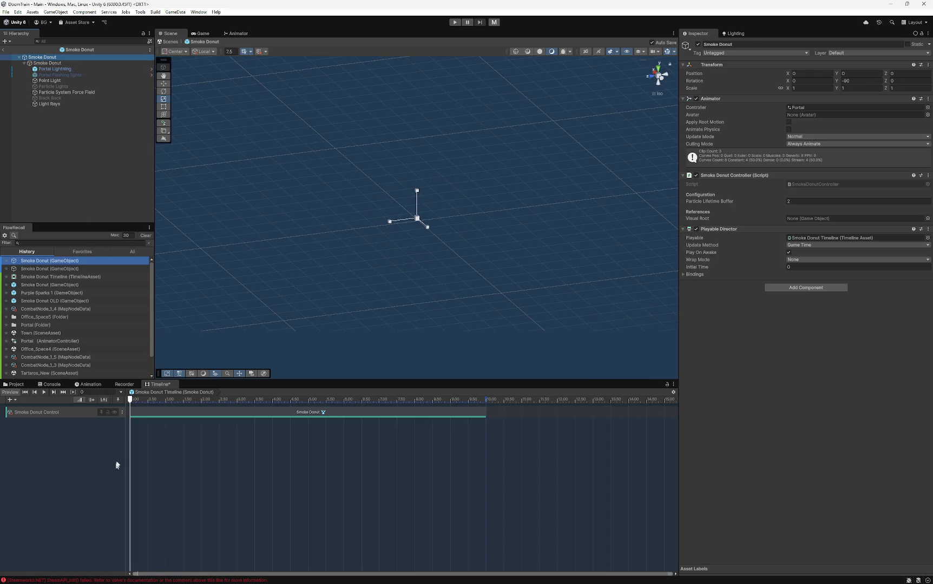
pyautogui.click(45, 63)
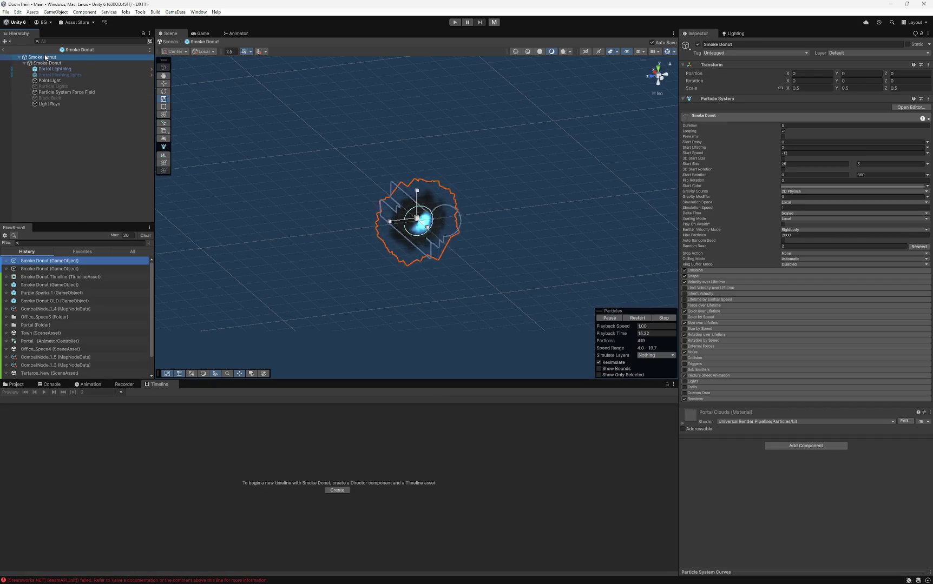
# - Inspect the Smoke Donut clip: 0–10 s, Smoke Donut source, particle and ITimeControl control, seed 3149
pyautogui.click(43, 57)
pyautogui.click(220, 415)
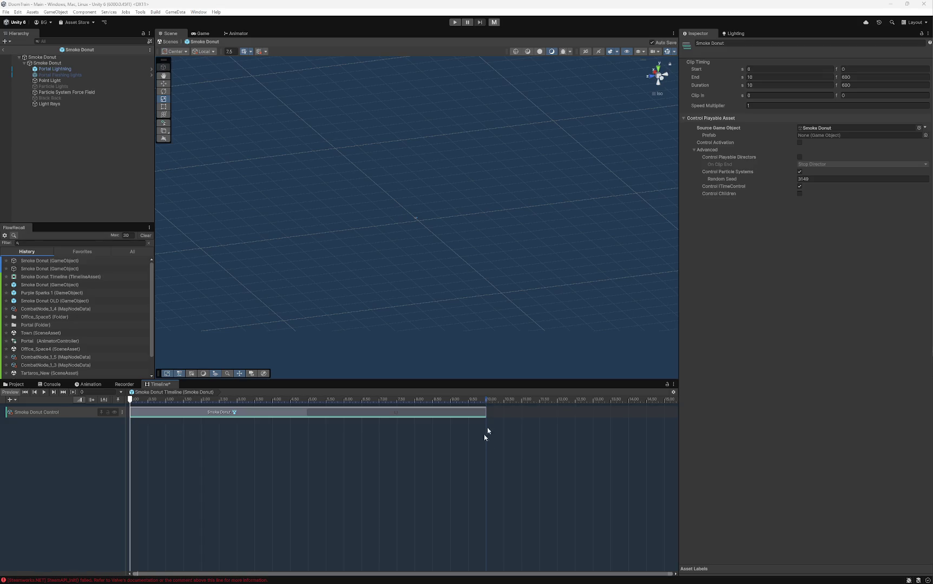
# - Pull the Smoke Donut clip's end back so it ends at 8 s (frame 480)
pyautogui.moveTo(486, 414)
pyautogui.mouseDown()
pyautogui.moveTo(412, 423)
pyautogui.moveTo(435, 403)
pyautogui.moveTo(108, 401)
pyautogui.mouseUp()
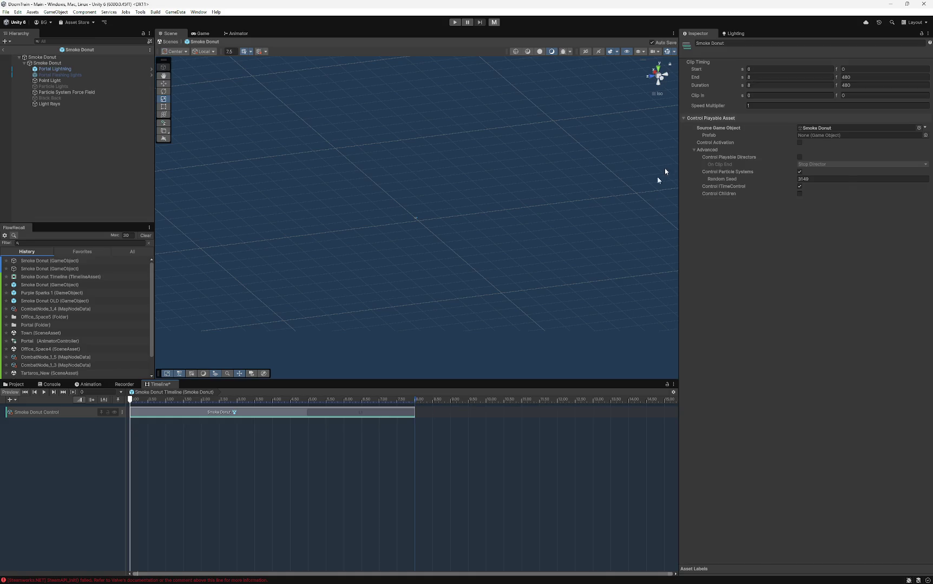
pyautogui.click(74, 412)
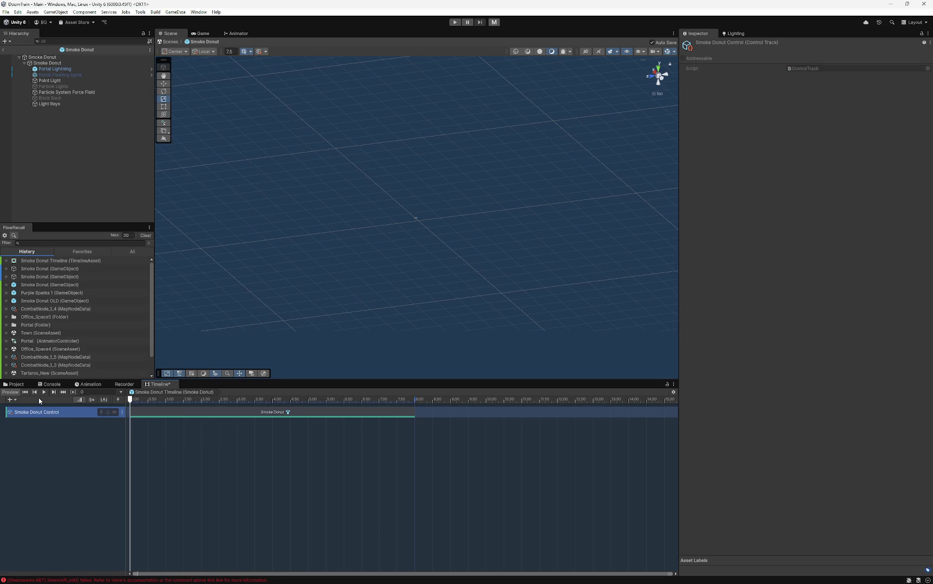
pyautogui.click(25, 455)
pyautogui.click(42, 56)
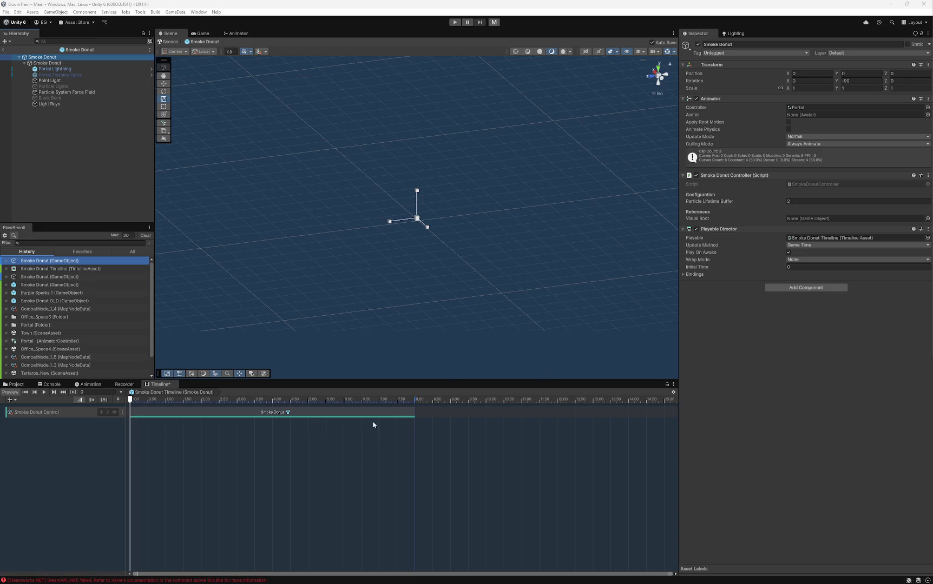
pyautogui.click(770, 322)
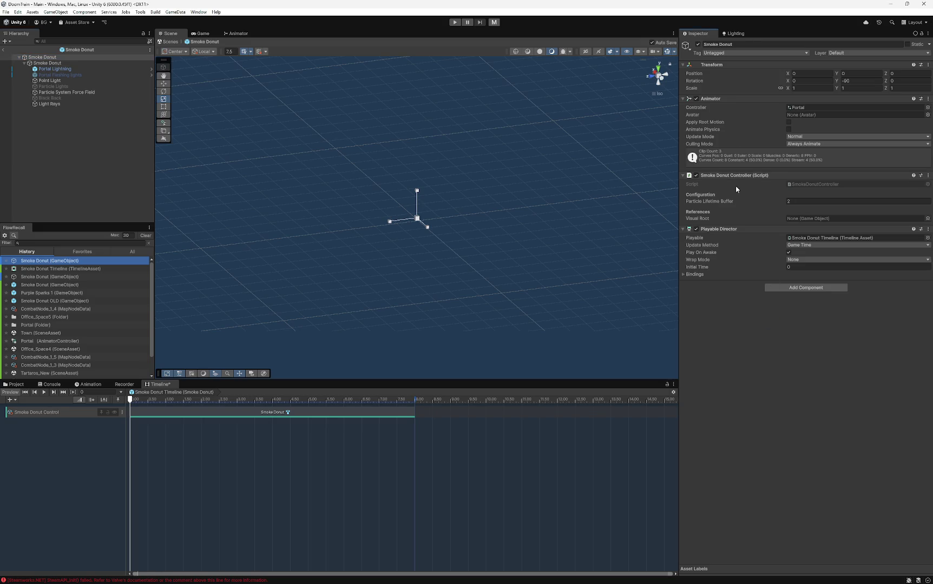
pyautogui.moveTo(736, 232)
pyautogui.mouseDown()
pyautogui.moveTo(748, 165)
pyautogui.moveTo(723, 96)
pyautogui.moveTo(781, 88)
pyautogui.mouseUp()
pyautogui.doubleClick(48, 414)
pyautogui.click(84, 416)
pyautogui.click(151, 412)
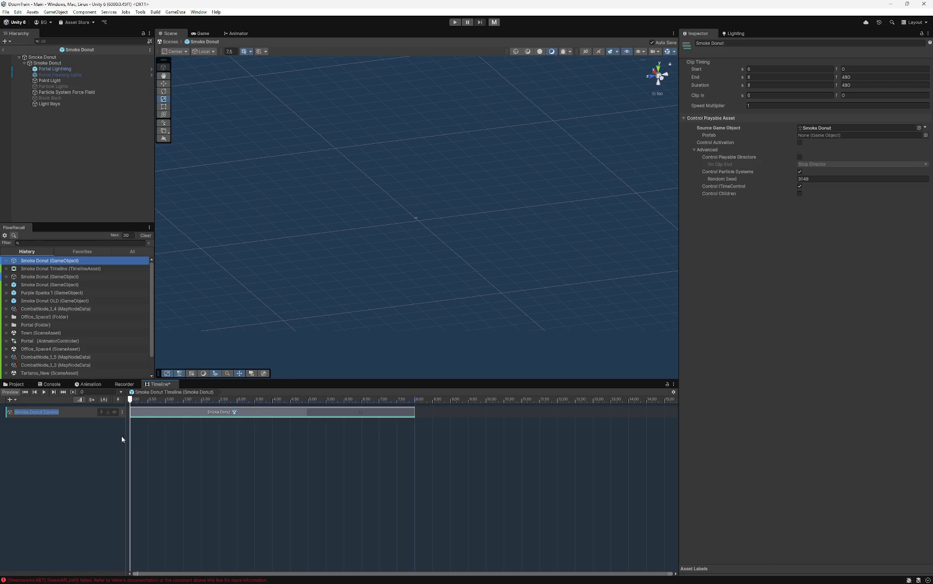
pyautogui.click(141, 414)
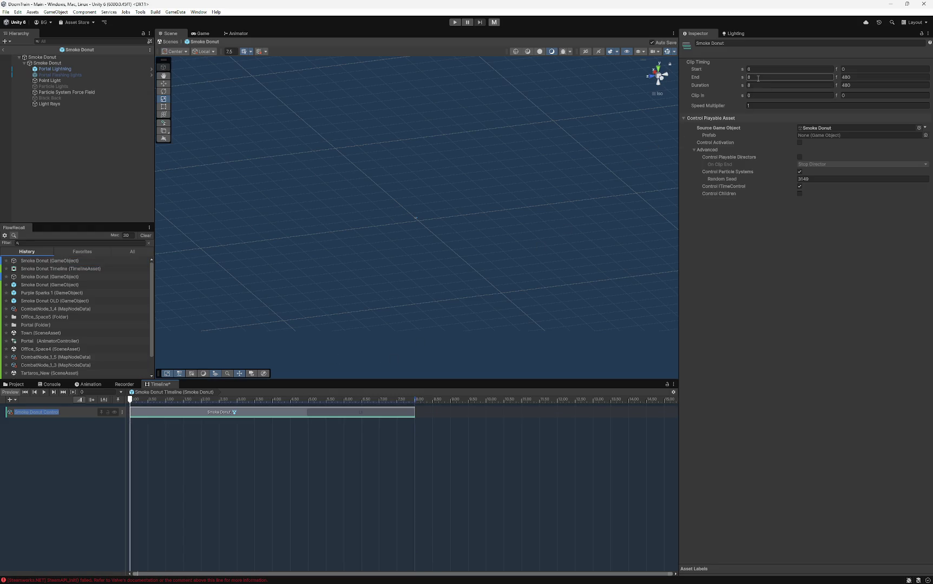
pyautogui.click(853, 70)
pyautogui.press('Return')
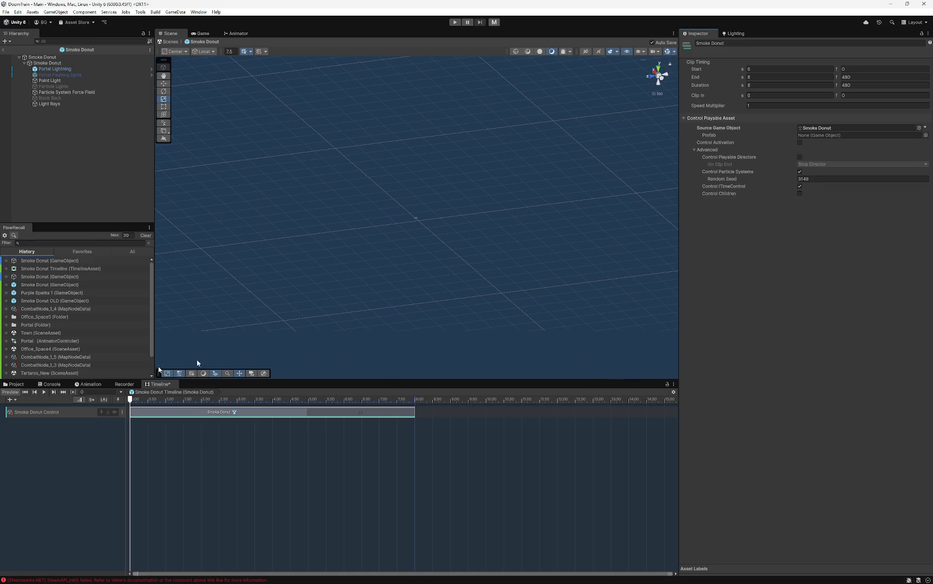
# - Select the Smoke Donut Timeline asset and set its duration mode to Fixed Length
pyautogui.click(17, 385)
pyautogui.click(142, 471)
pyautogui.click(145, 466)
pyautogui.click(148, 471)
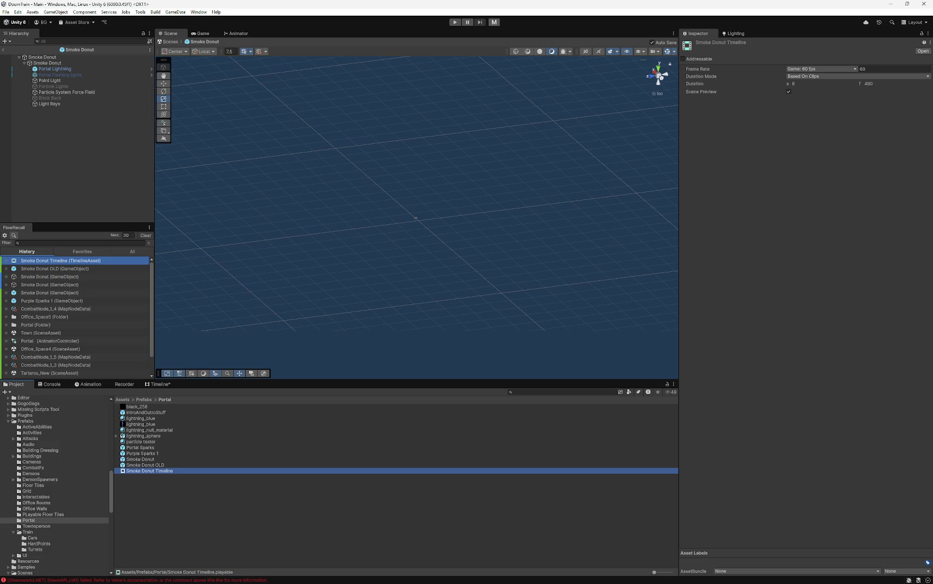
pyautogui.click(793, 76)
pyautogui.click(805, 92)
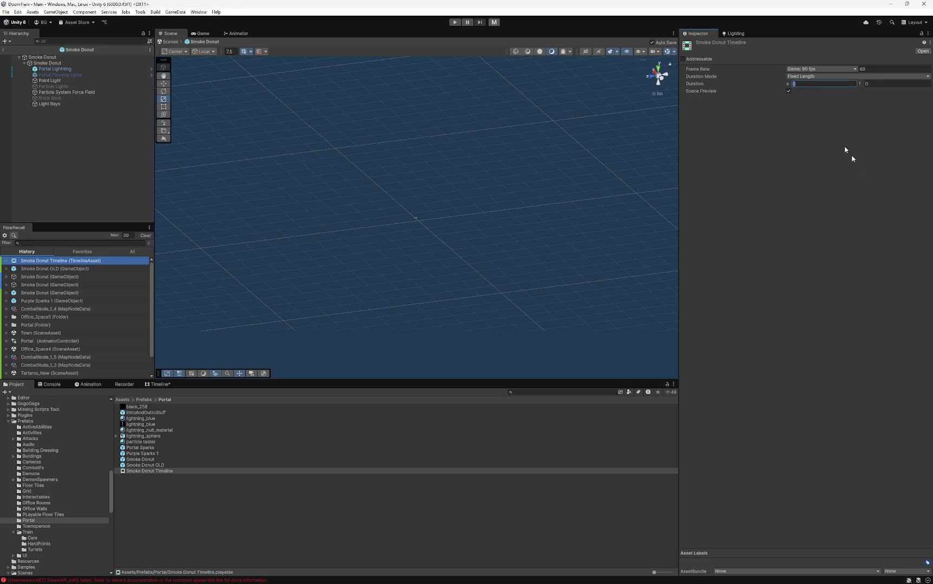
pyautogui.click(826, 182)
# - Confirm the Smoke Donut clip spans 0–8 s, save, and leave the prefab for the Main scene
pyautogui.click(159, 384)
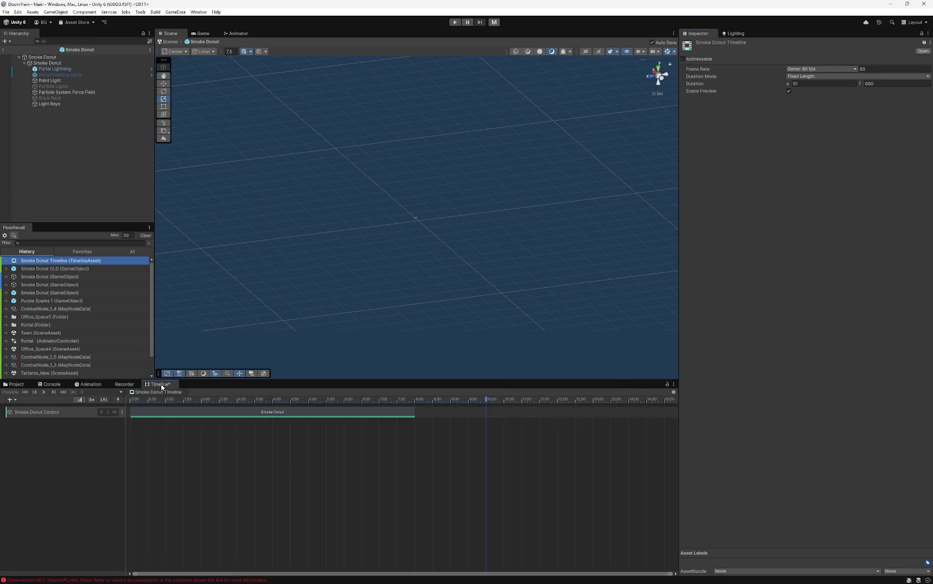
pyautogui.moveTo(308, 415)
pyautogui.mouseDown()
pyautogui.moveTo(334, 416)
pyautogui.moveTo(323, 415)
pyautogui.mouseUp()
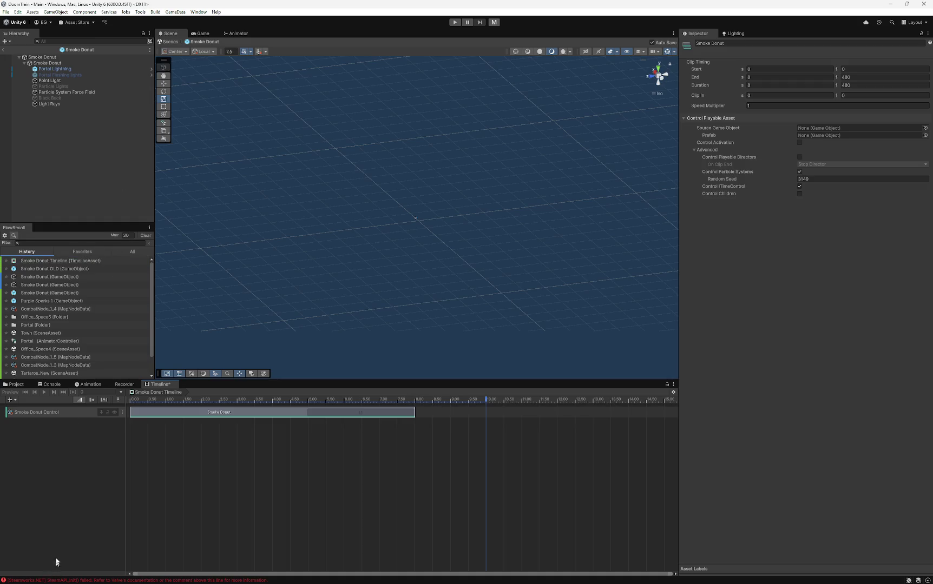
pyautogui.hotkey('ctrl', 's')
pyautogui.click(5, 51)
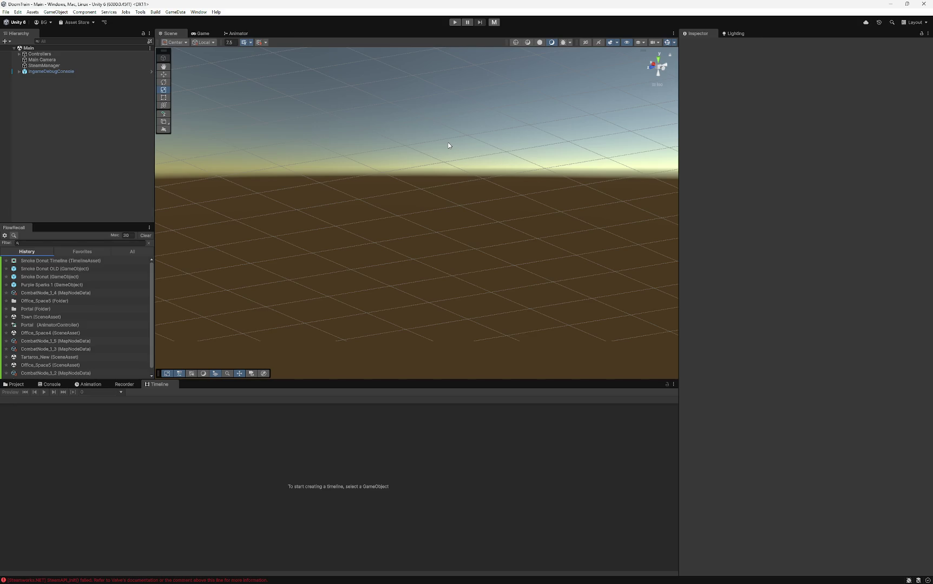
# - Start Play mode to reach the Welcome to DOOMTRAIN prototype message
pyautogui.click(455, 23)
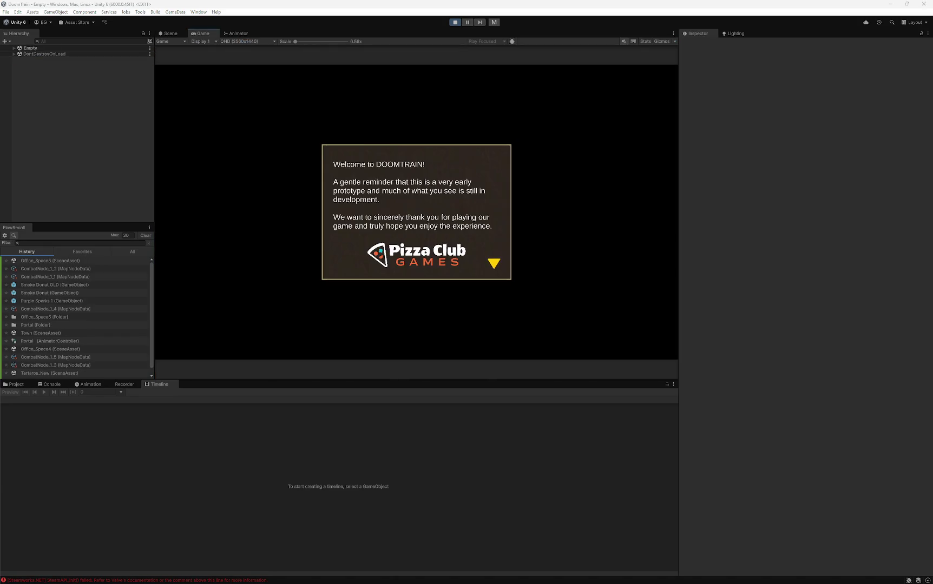
# - Dismiss the welcome message and load the save gameSave_1-26 13-57.save
pyautogui.click(351, 280)
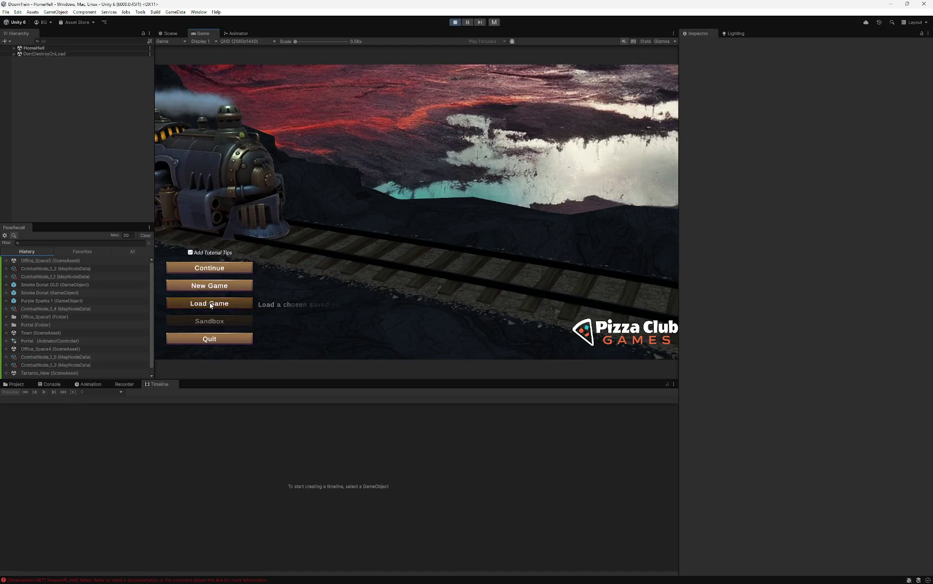
pyautogui.click(210, 303)
pyautogui.scroll(-5, 427, 230)
pyautogui.click(433, 219)
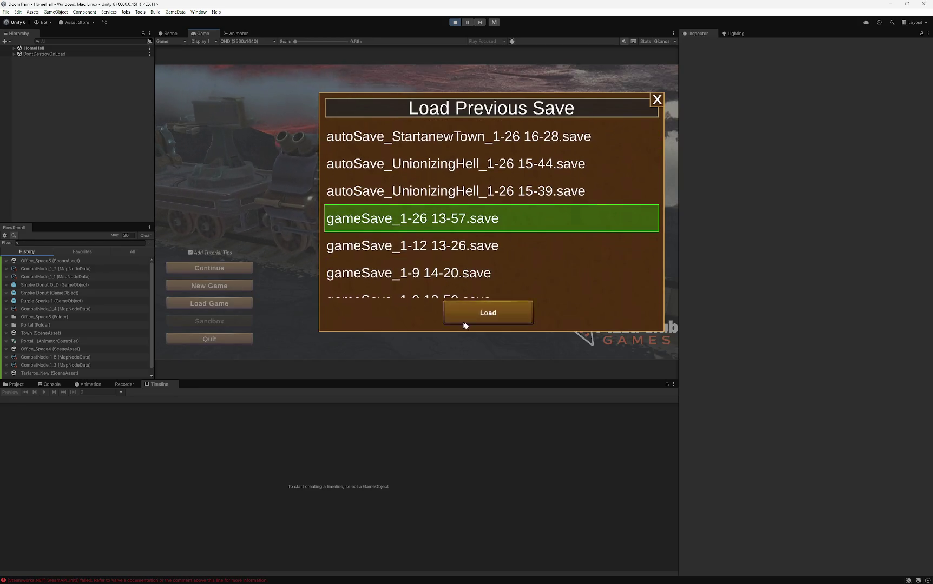
pyautogui.click(468, 322)
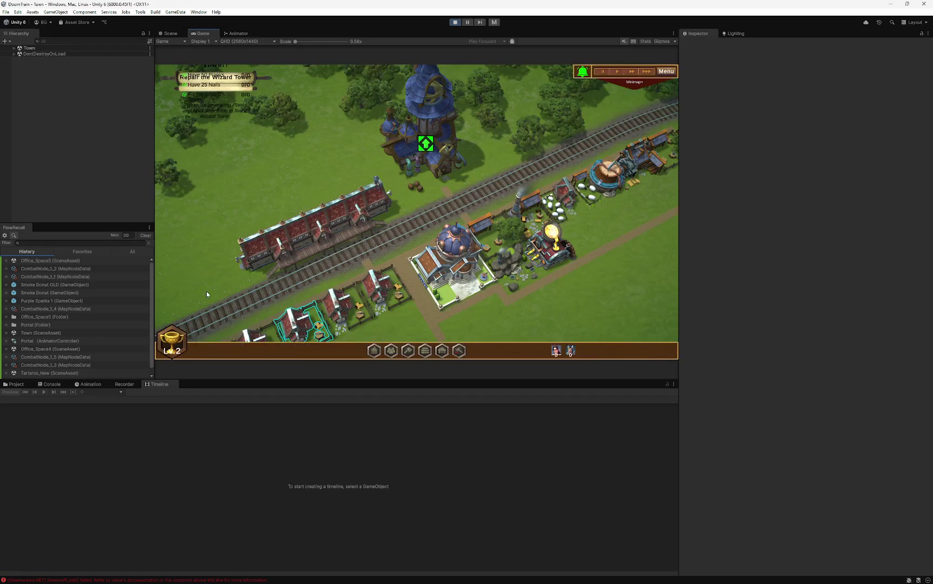
pyautogui.scroll(-3, 441, 270)
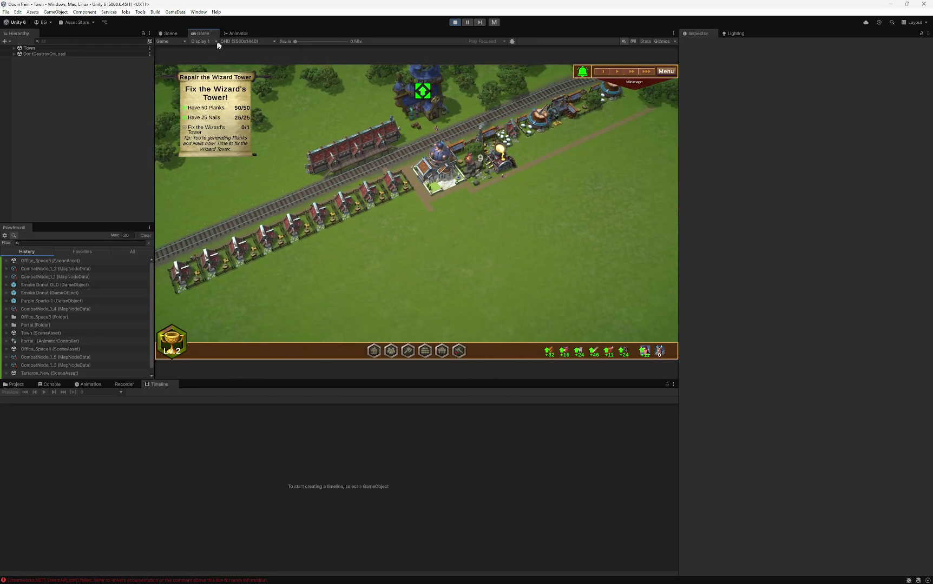
# - Maximize the Game view, upgrade the Wizard Tower and click through the wizard's dialogue
pyautogui.rightClick(207, 36)
pyautogui.click(239, 37)
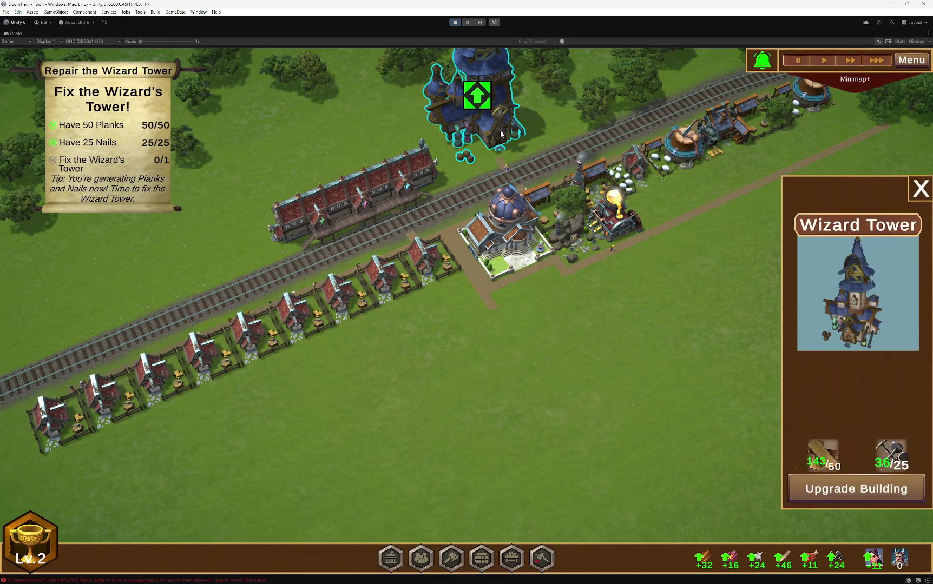
pyautogui.click(844, 488)
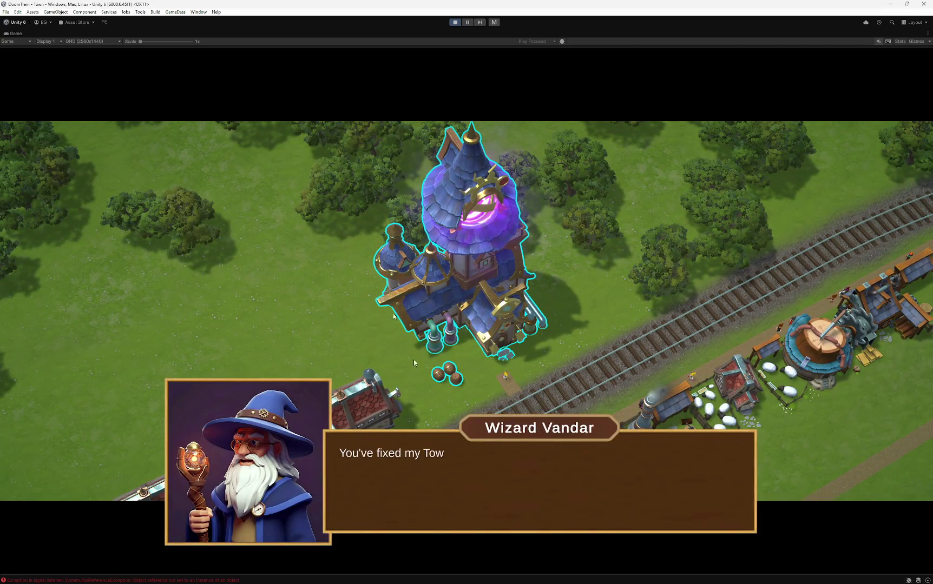
pyautogui.click(456, 487)
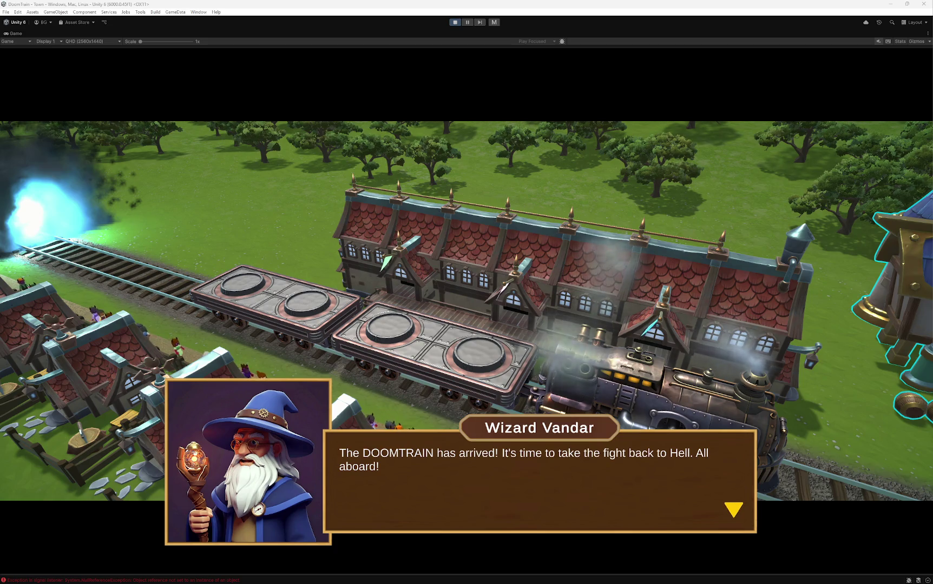
pyautogui.click(378, 487)
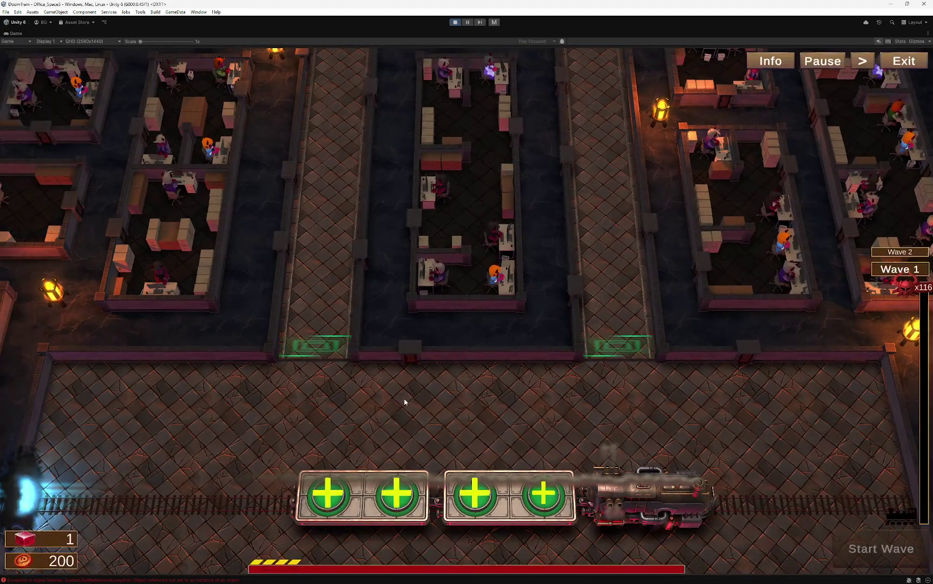
# - Click through all of the executive's dialogue lines
pyautogui.click(377, 416)
pyautogui.click(378, 416)
pyautogui.click(381, 414)
pyautogui.click(381, 414)
pyautogui.click(383, 414)
pyautogui.click(390, 417)
pyautogui.click(397, 419)
pyautogui.click(399, 418)
# - Dismiss the build phase notice and exit Play mode with Ctrl+P
pyautogui.click(395, 424)
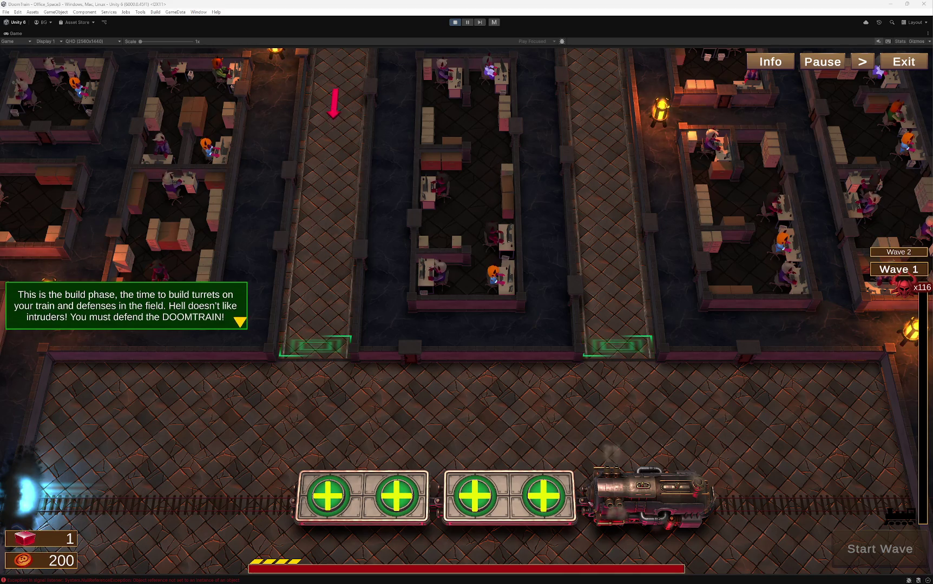
pyautogui.hotkey('ctrl', 'p')
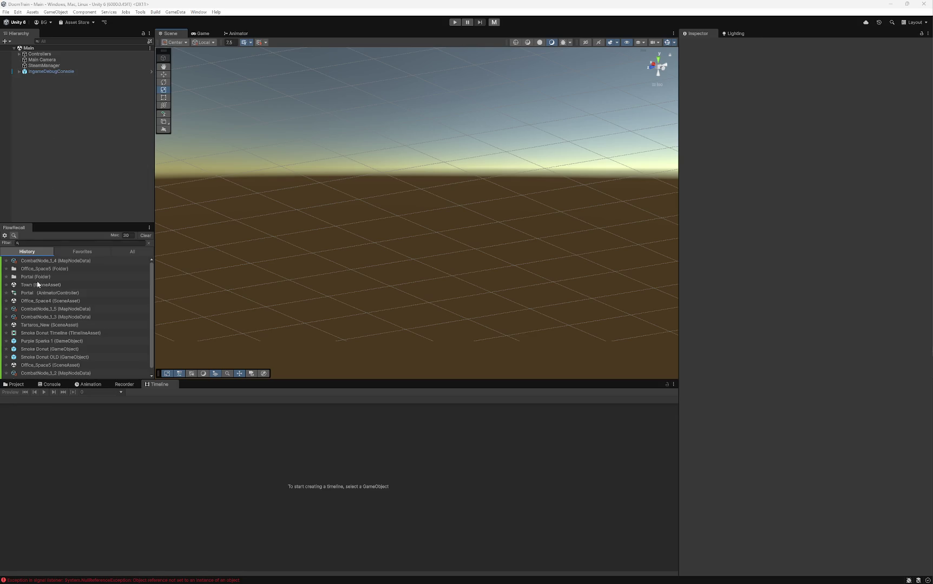
pyautogui.click(15, 384)
# - Drag the Smoke Donut clip's right edge in Smoke Donut Timeline from 8 to 10 seconds
pyautogui.click(151, 473)
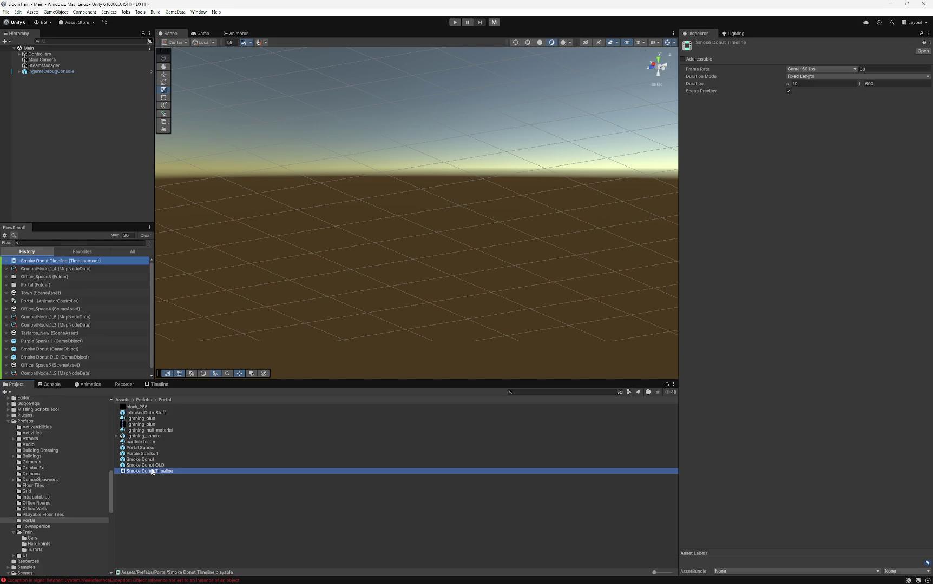
pyautogui.click(157, 385)
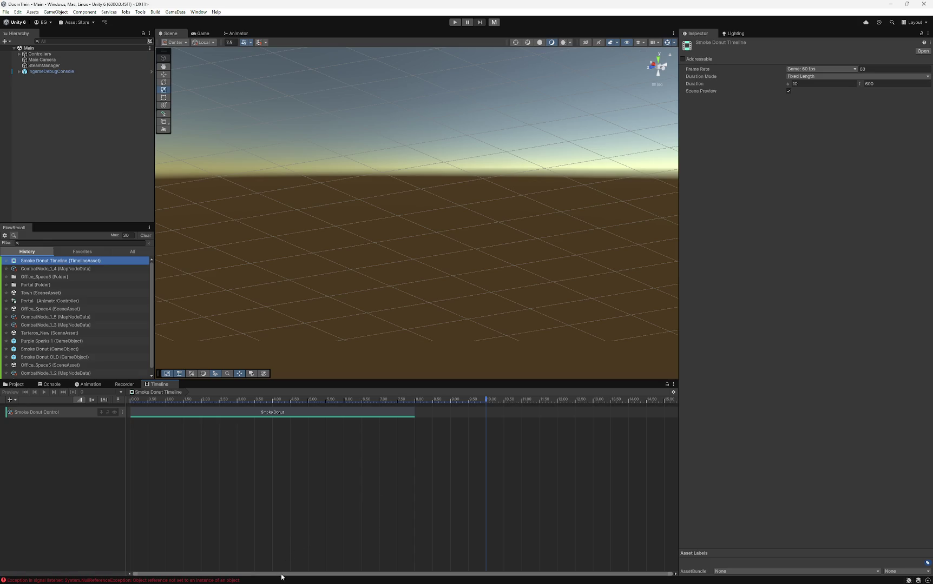
pyautogui.click(181, 412)
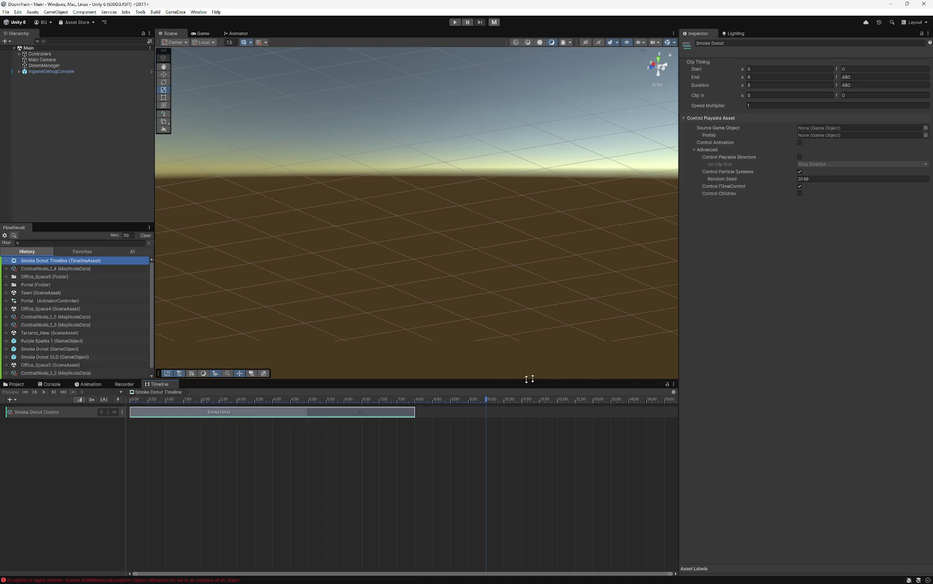
pyautogui.moveTo(414, 413); pyautogui.dragTo(486, 413)
pyautogui.click(15, 384)
# - Open the Smoke Donut prefab, select its child particle system and check the Emission module
pyautogui.doubleClick(147, 460)
pyautogui.click(47, 63)
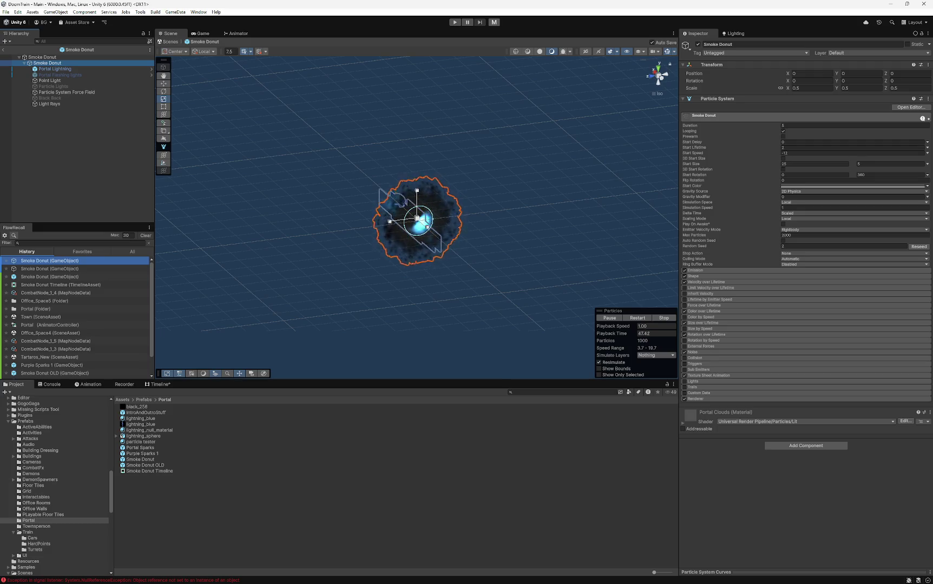
pyautogui.click(724, 270)
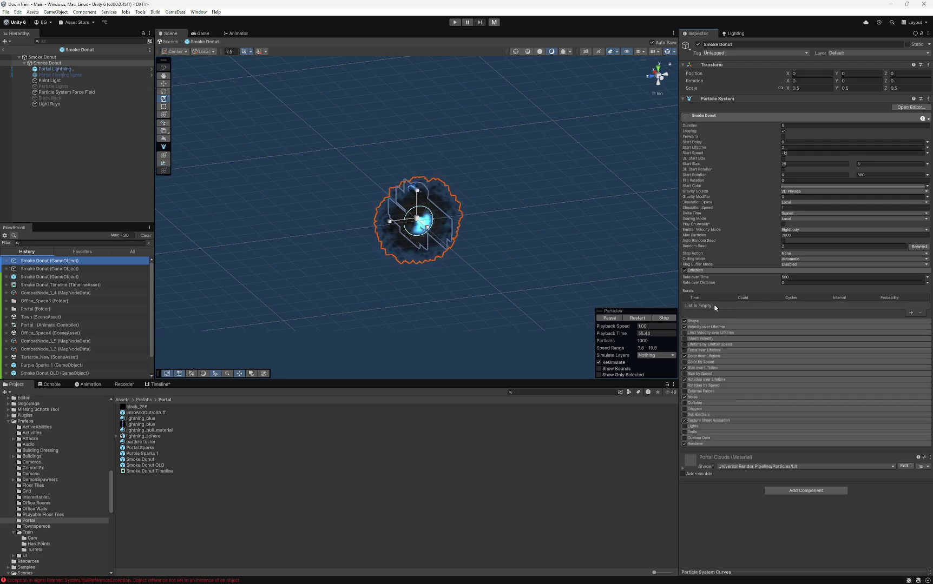
pyautogui.click(707, 271)
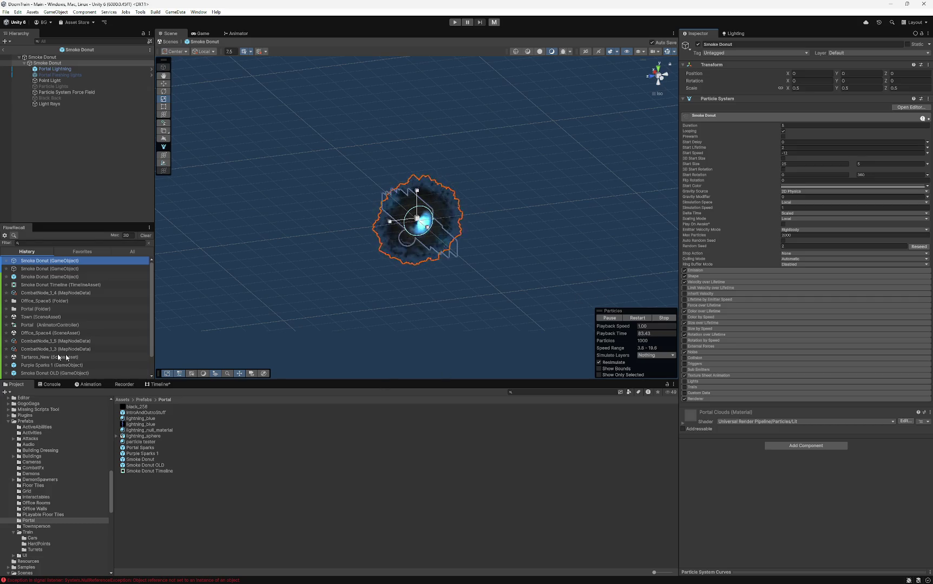
# - Open Smoke Donut Timeline in the Timeline editor and add an Animation Track
pyautogui.click(158, 385)
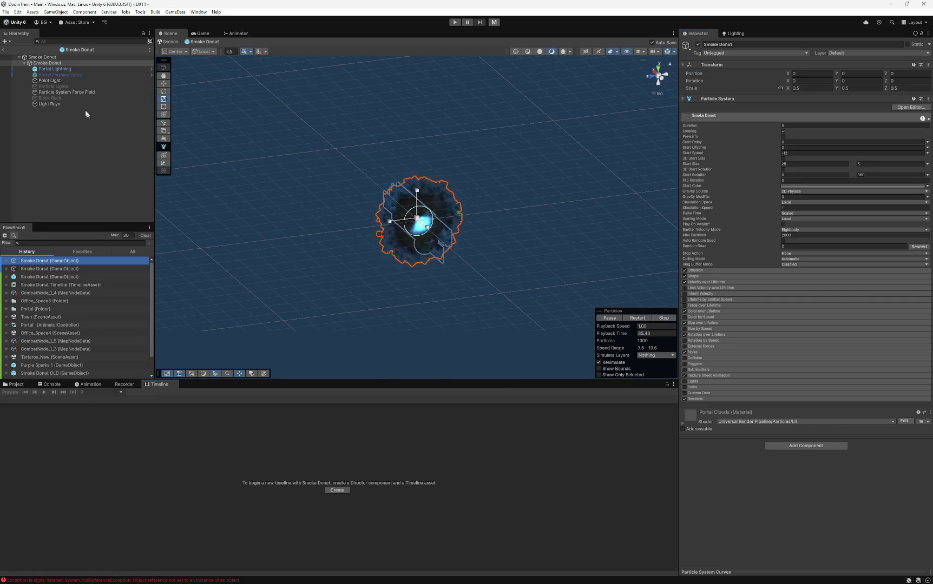
pyautogui.click(45, 285)
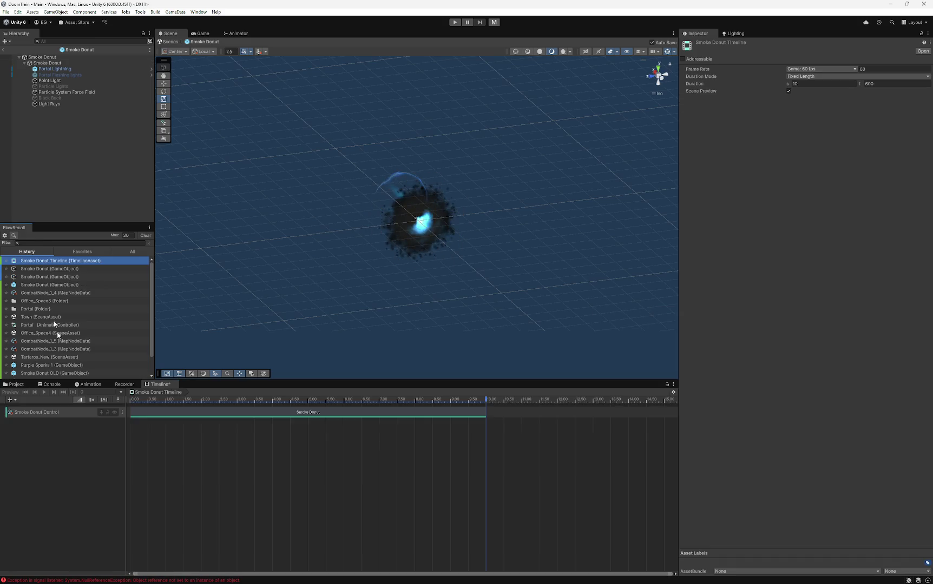
pyautogui.doubleClick(42, 413)
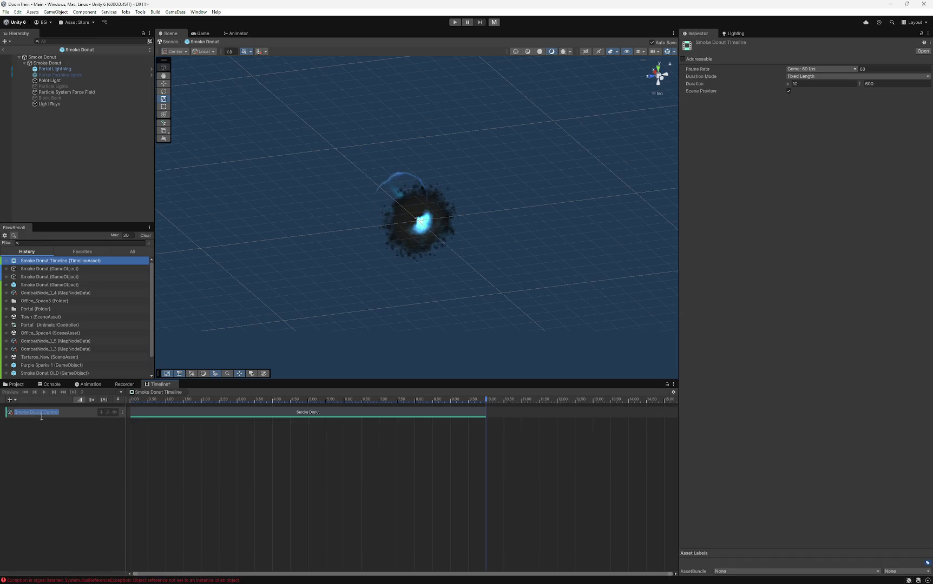
pyautogui.click(92, 447)
pyautogui.rightClick(81, 438)
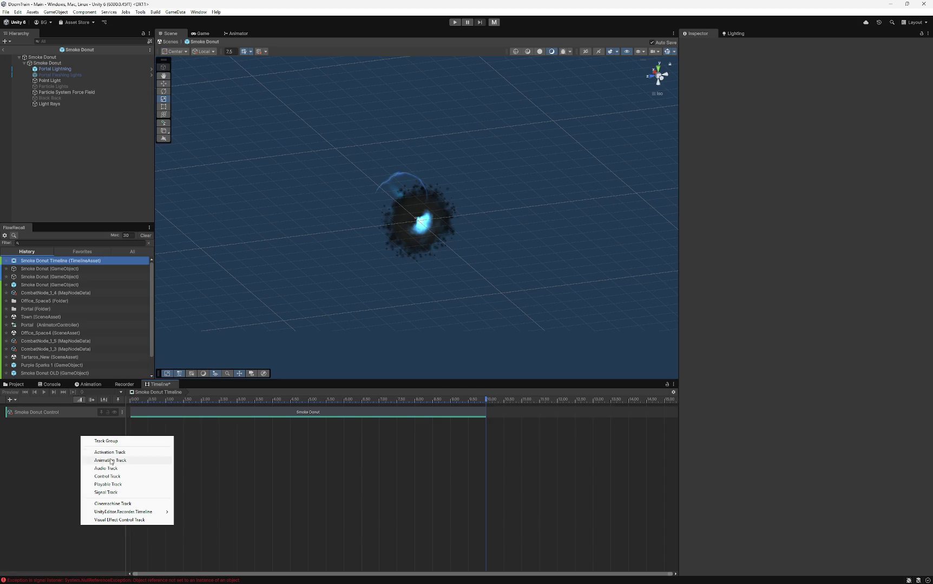
pyautogui.click(111, 461)
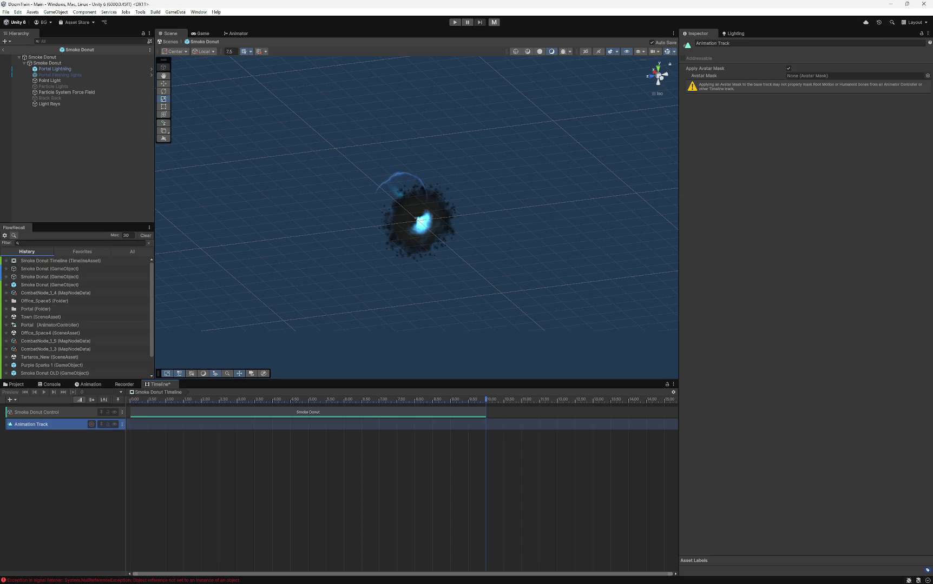
# - Adjust the Timeline track area and reopen the track-type menu, dismissing it without adding anything
pyautogui.moveTo(66, 69)
pyautogui.mouseDown()
pyautogui.moveTo(314, 100)
pyautogui.moveTo(801, 76)
pyautogui.moveTo(783, 66)
pyautogui.moveTo(798, 110)
pyautogui.mouseUp()
pyautogui.moveTo(60, 467)
pyautogui.mouseDown()
pyautogui.moveTo(62, 425)
pyautogui.moveTo(73, 439)
pyautogui.moveTo(52, 299)
pyautogui.moveTo(46, 66)
pyautogui.moveTo(30, 467)
pyautogui.mouseUp()
pyautogui.rightClick(31, 467)
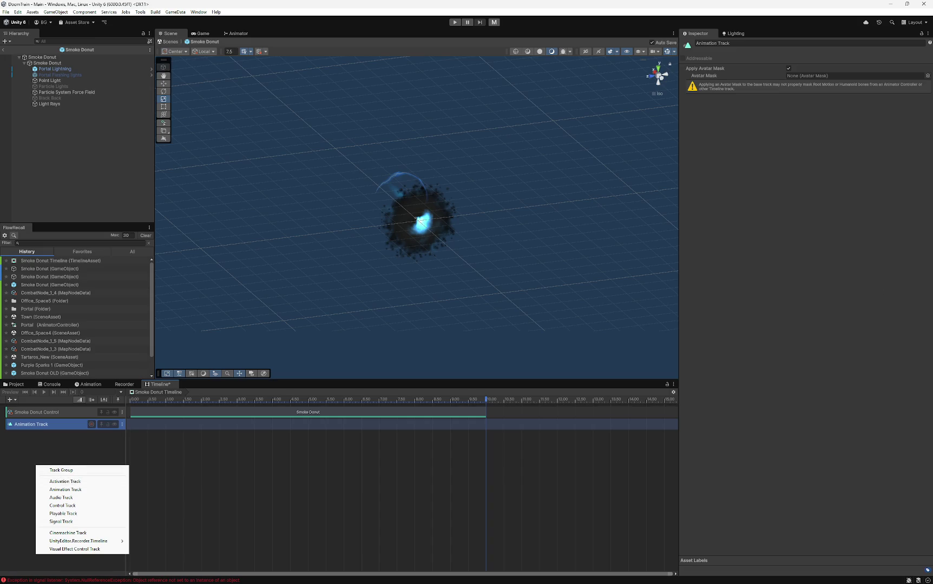
pyautogui.press('Escape')
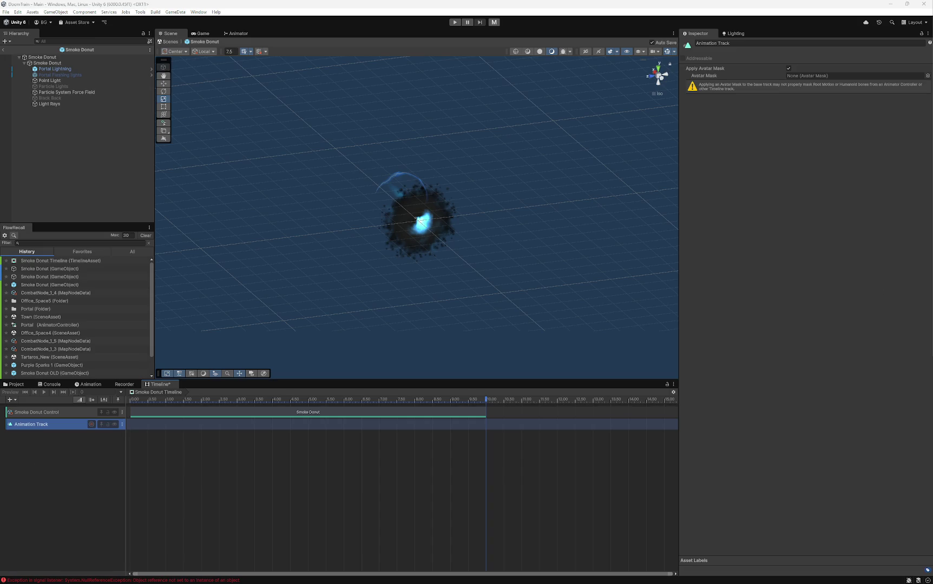
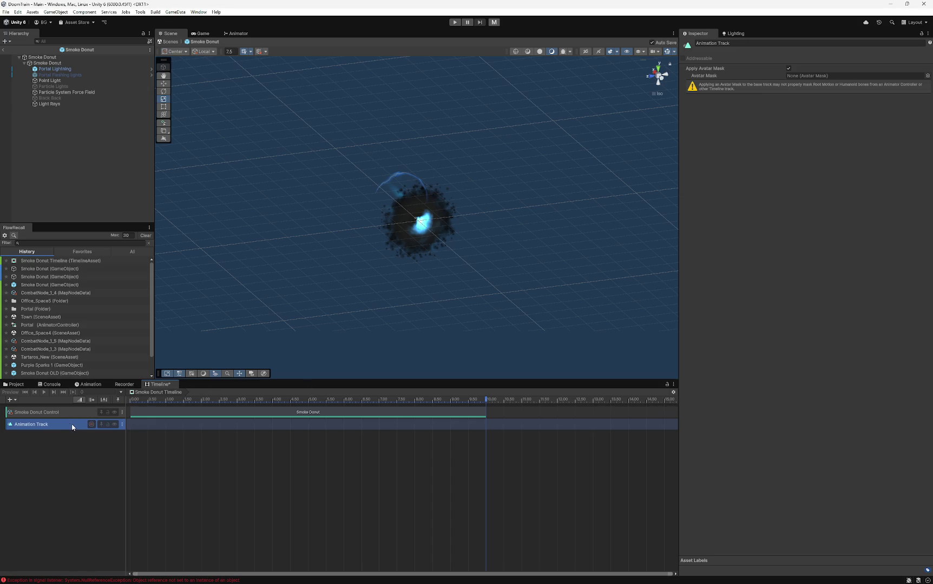
# - Delete the old Animation Track and add a new one bound to the Smoke Donut object
pyautogui.press('Delete')
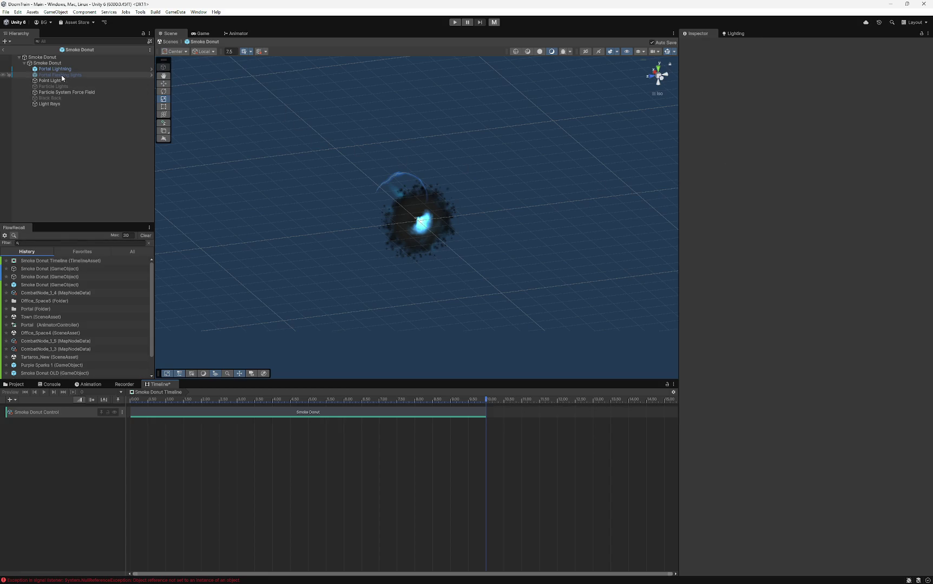
pyautogui.rightClick(59, 480)
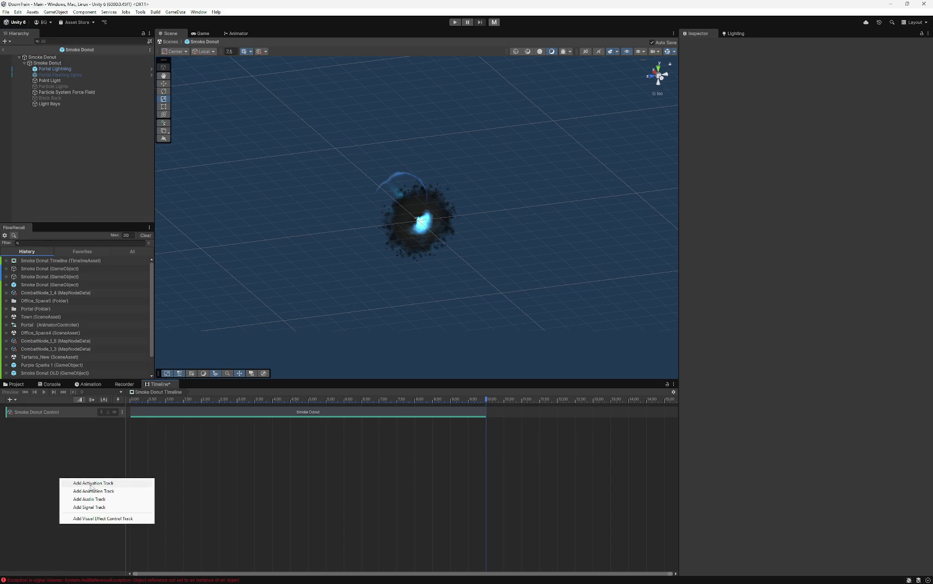
pyautogui.click(98, 492)
pyautogui.doubleClick(42, 427)
pyautogui.click(138, 426)
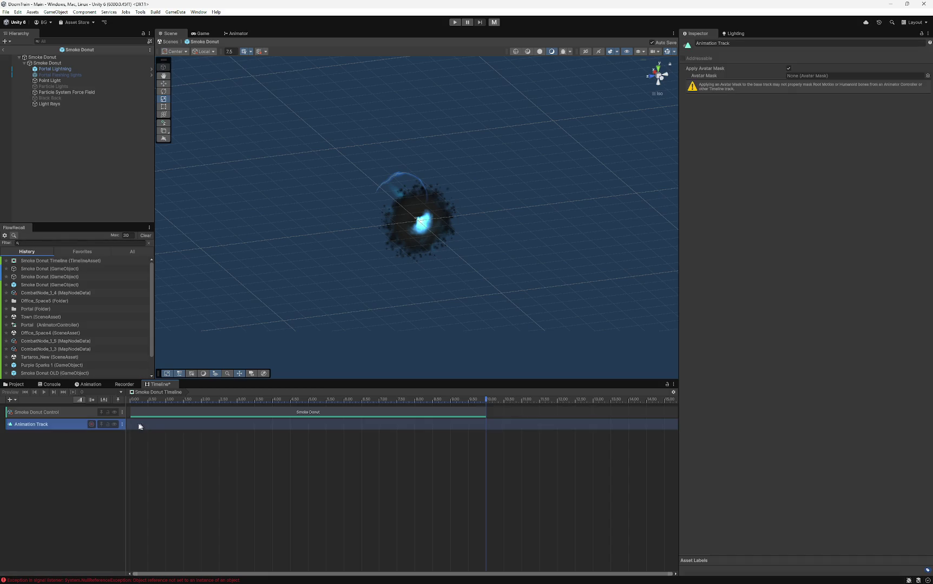
pyautogui.moveTo(47, 63)
pyautogui.mouseDown()
pyautogui.moveTo(83, 90)
pyautogui.moveTo(169, 433)
pyautogui.moveTo(160, 422)
pyautogui.moveTo(77, 430)
pyautogui.mouseUp()
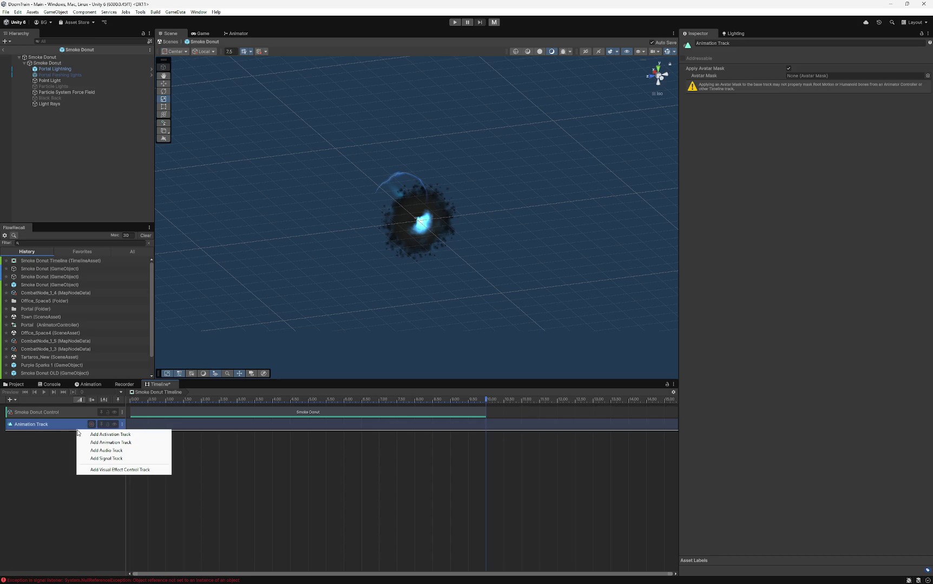
# - Add Animation Track (1), then delete both trial animation tracks
pyautogui.click(112, 444)
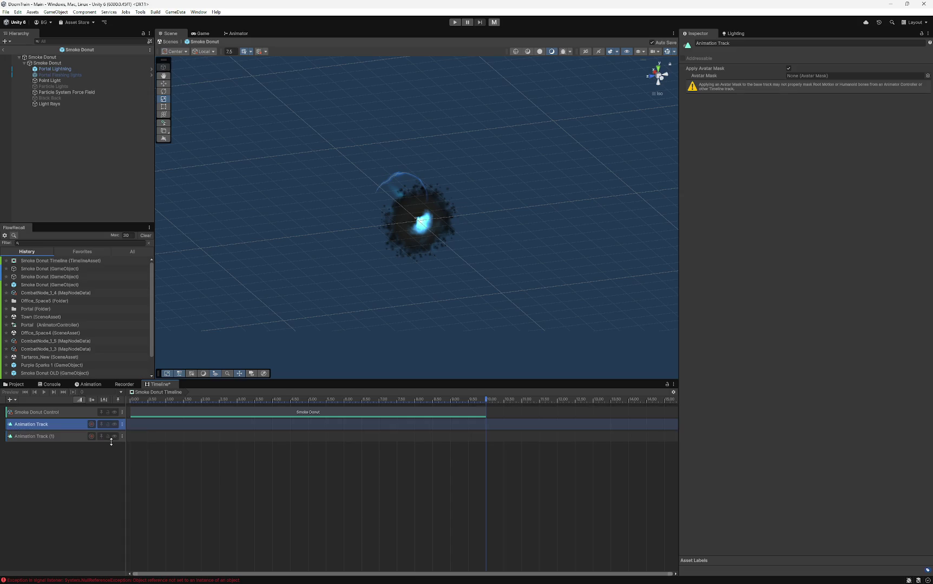
pyautogui.click(67, 437)
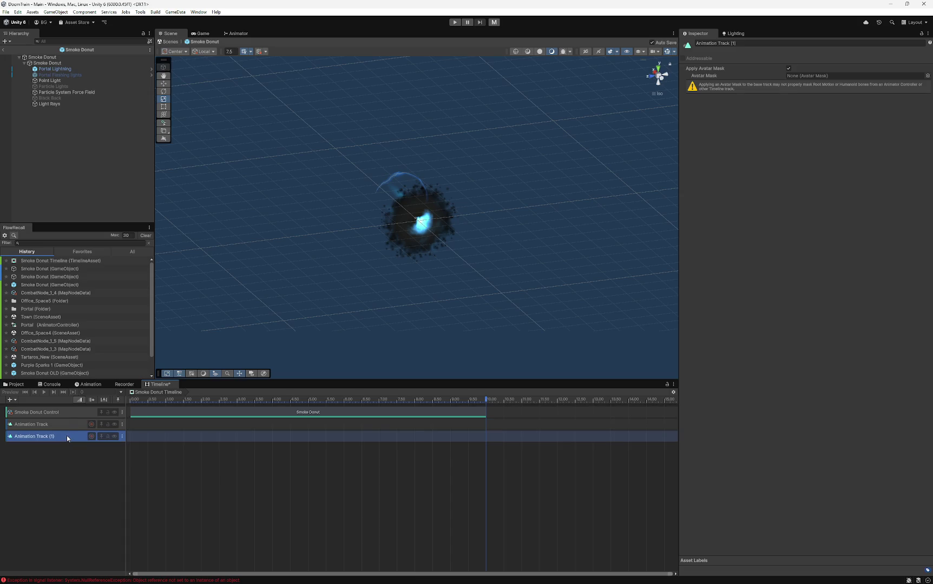
pyautogui.press('Delete')
pyautogui.click(58, 427)
pyautogui.press('Delete')
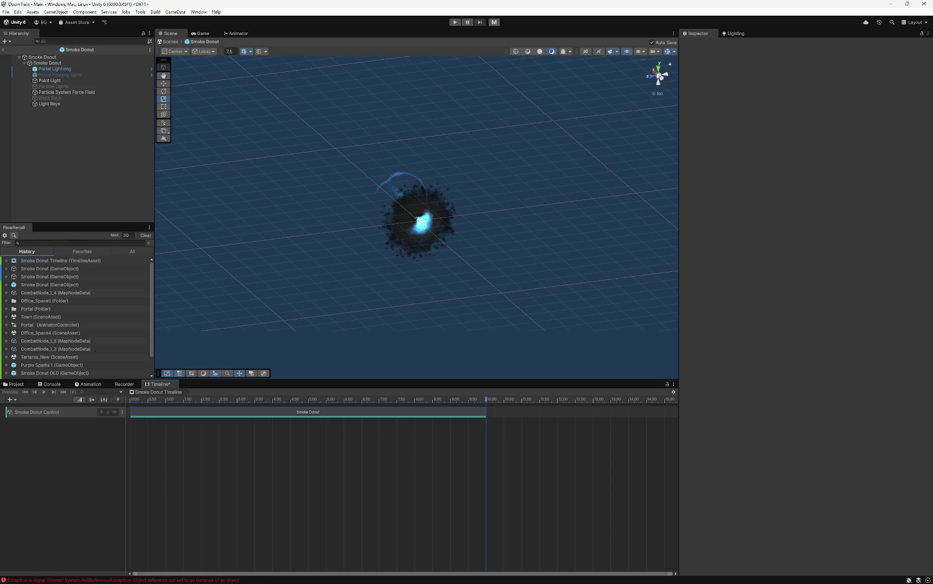
# - Remove the Animator component from the child Smoke Donut, then reselect the parent Smoke Donut
pyautogui.click(49, 63)
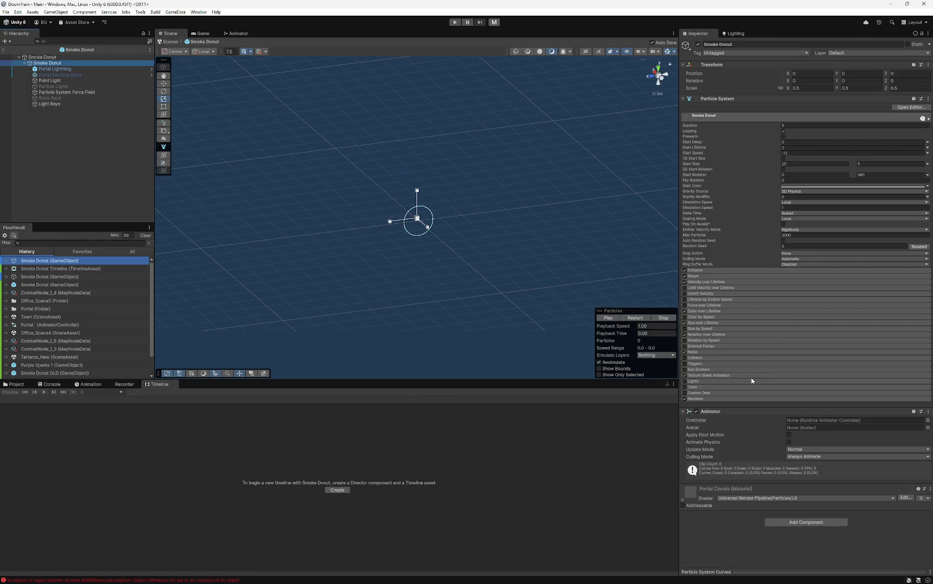
pyautogui.click(47, 56)
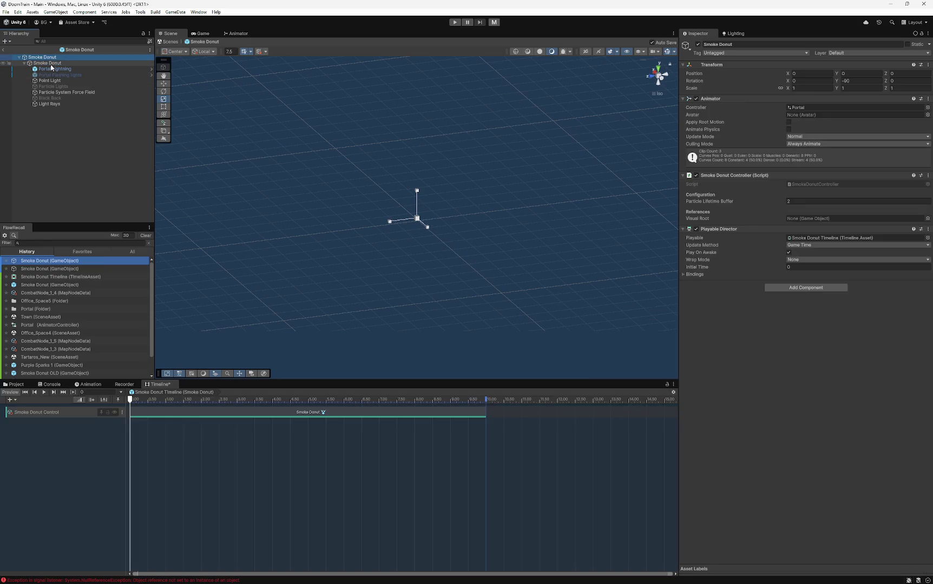
pyautogui.click(49, 63)
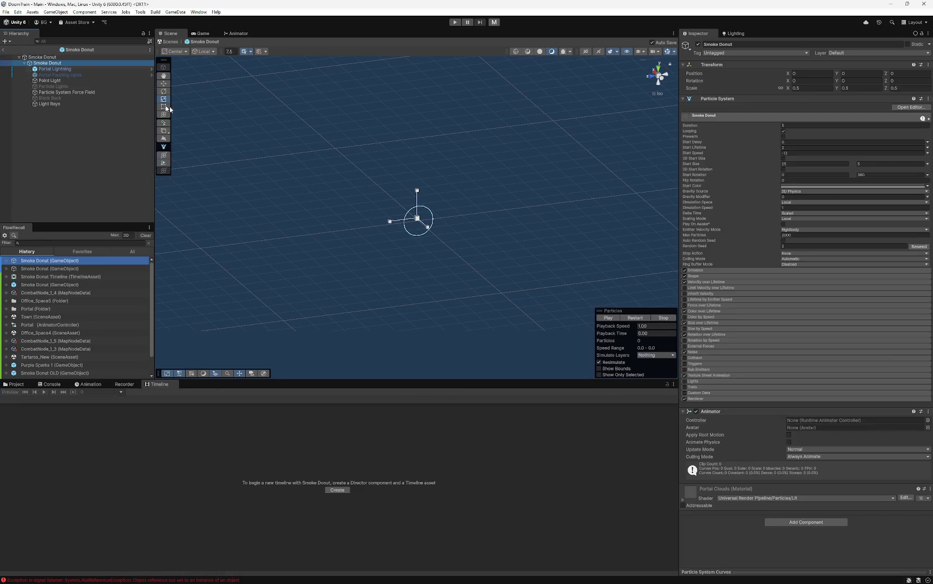
pyautogui.rightClick(715, 413)
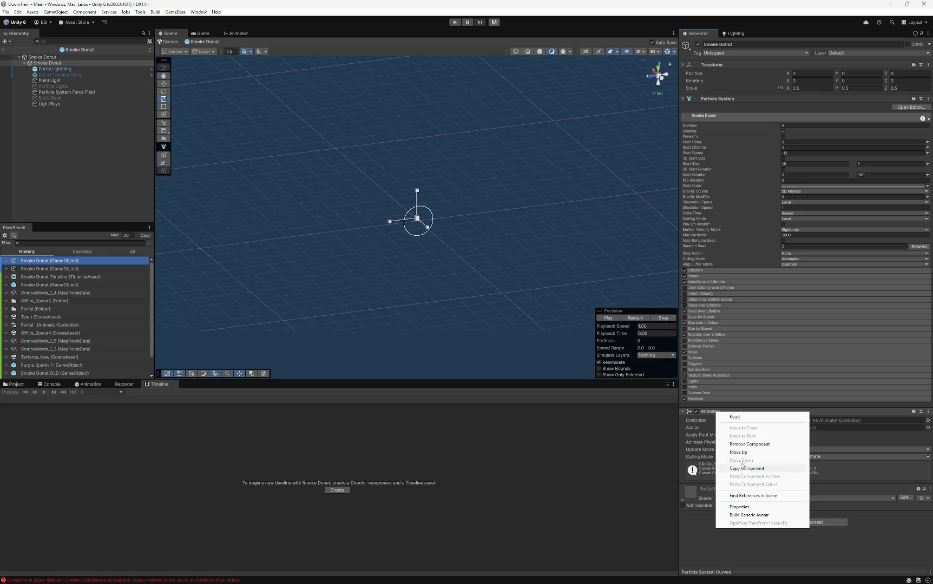
pyautogui.click(749, 444)
pyautogui.click(43, 57)
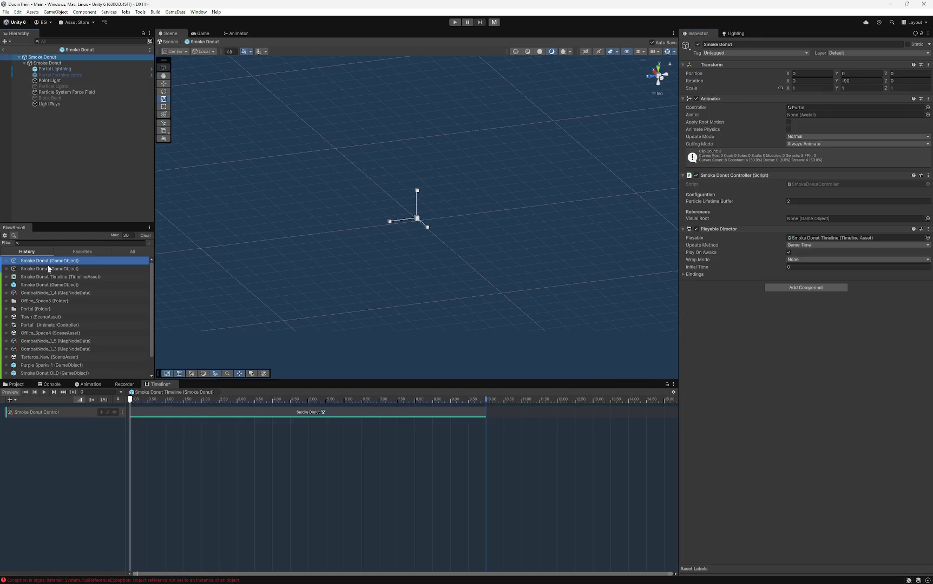
pyautogui.click(771, 374)
pyautogui.rightClick(64, 439)
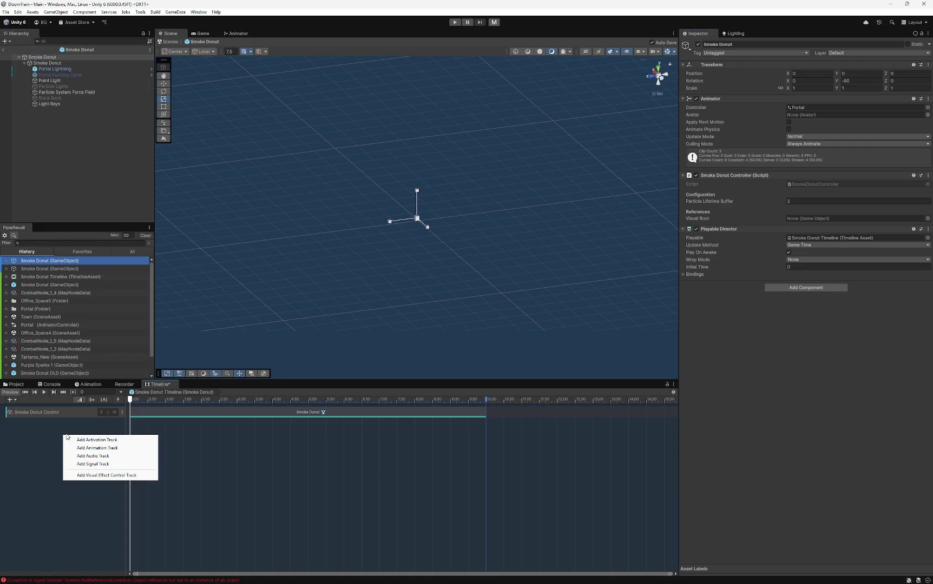
# - Add an animation track bound to Smoke Donut, start recording, and select the child particle system
pyautogui.click(80, 447)
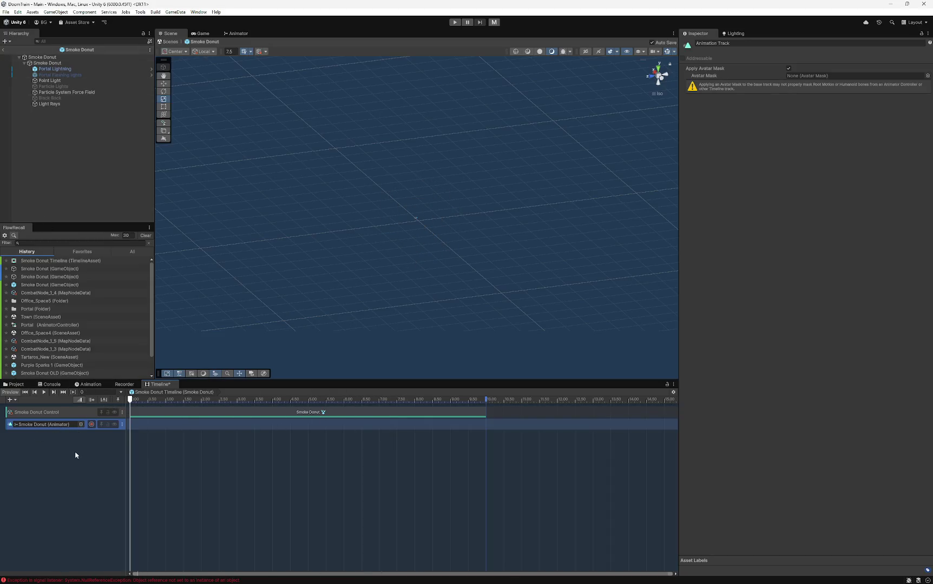
pyautogui.click(42, 426)
pyautogui.click(91, 424)
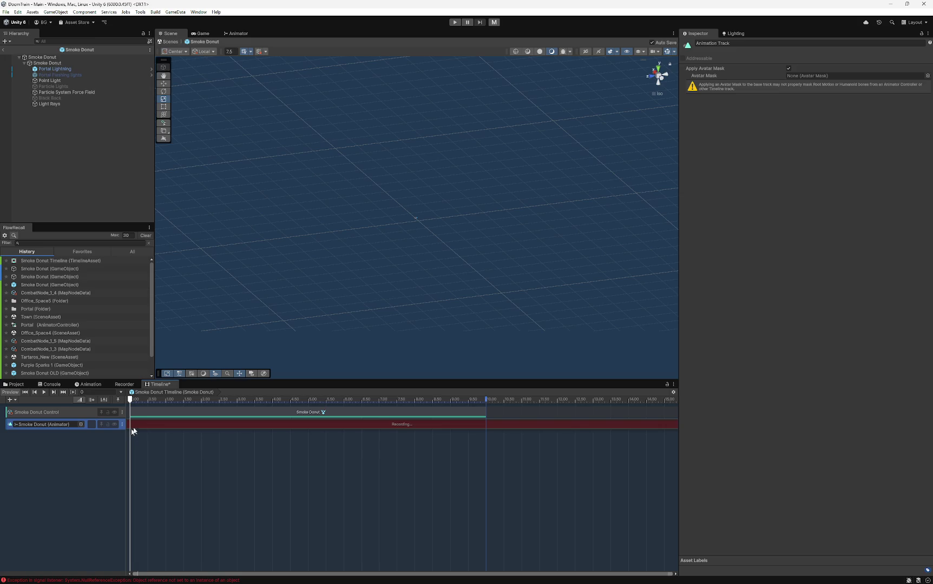
pyautogui.click(47, 63)
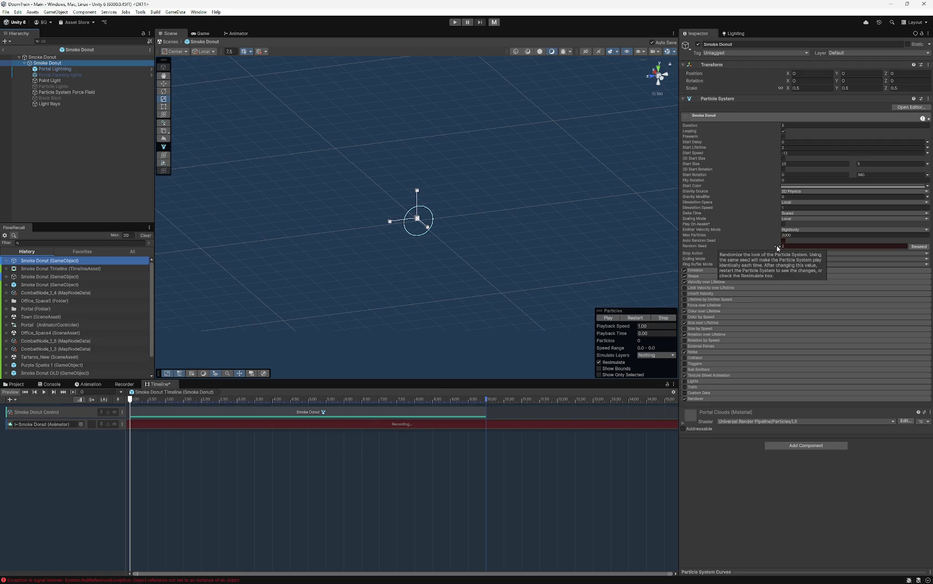
# - Key Emission Rate over Time at 500 at the start and at 7.5 seconds
pyautogui.click(708, 269)
pyautogui.rightClick(703, 278)
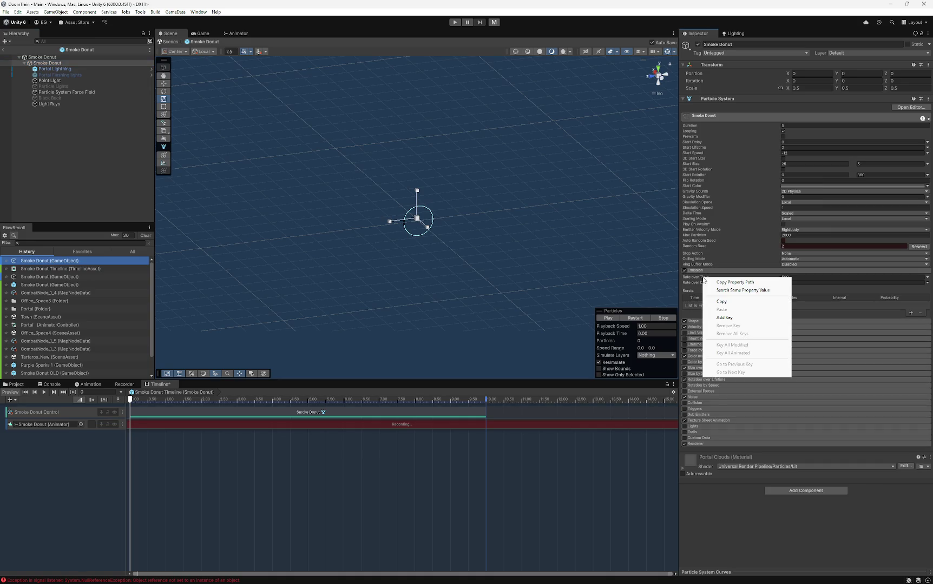
pyautogui.click(725, 319)
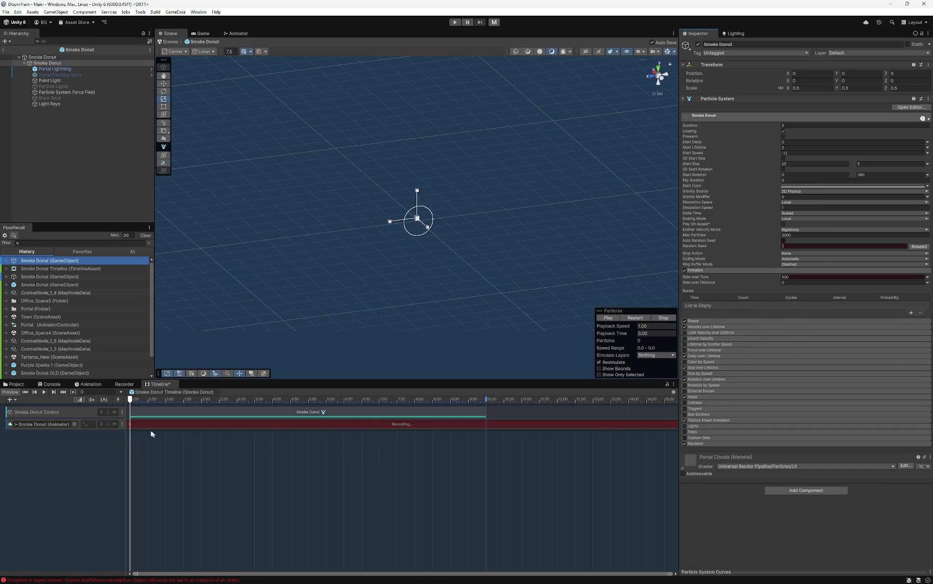
pyautogui.moveTo(130, 401); pyautogui.dragTo(399, 407)
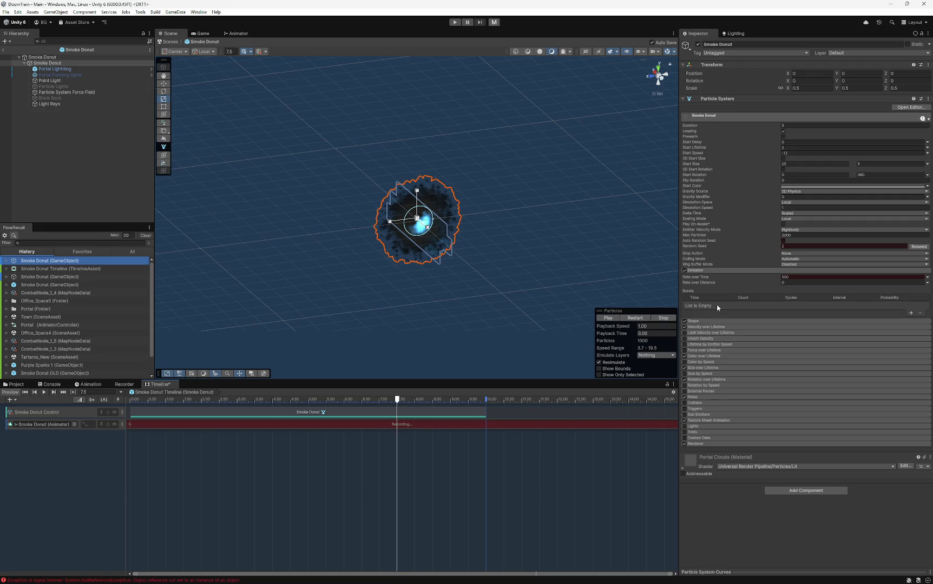
pyautogui.click(792, 278)
pyautogui.rightClick(691, 277)
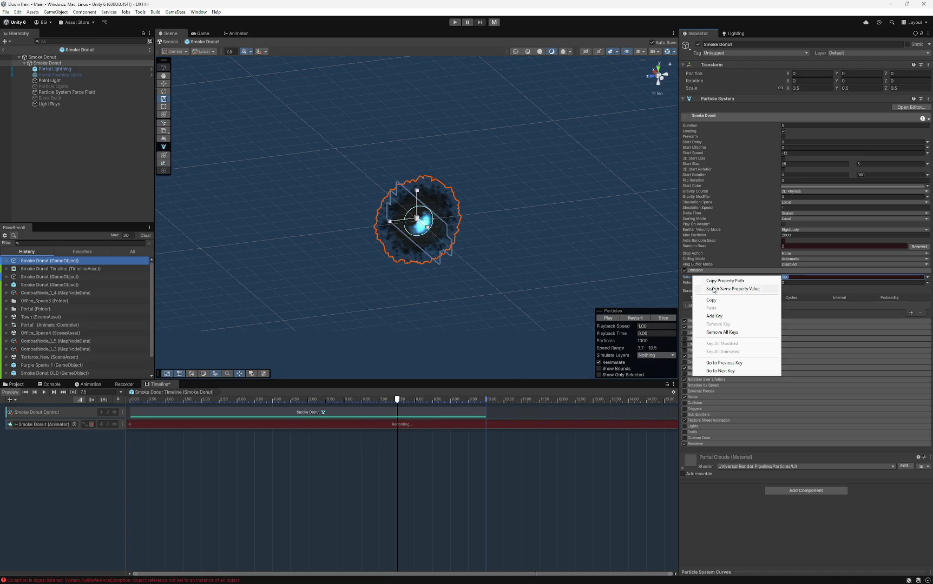
pyautogui.click(720, 316)
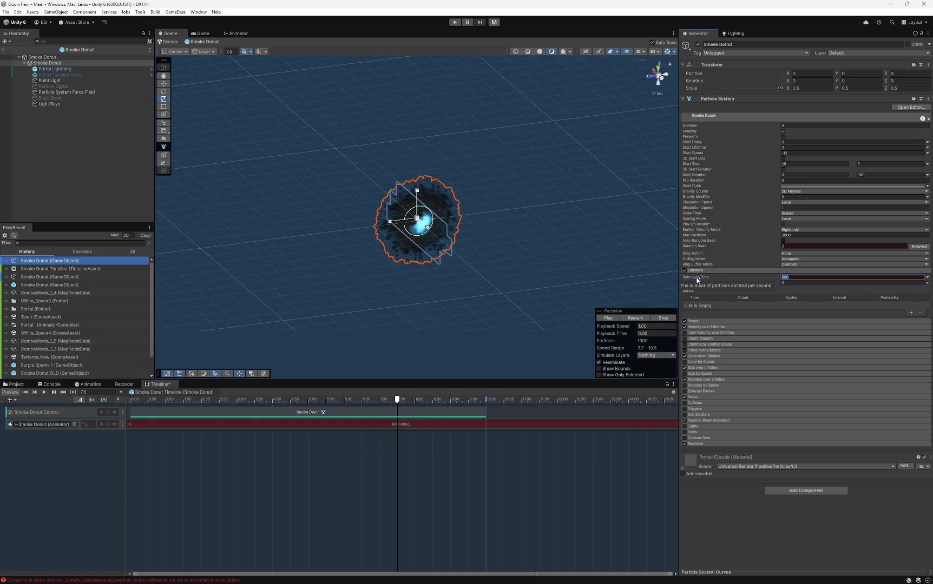
# - Key Rate over Time to 0 at 8.5 seconds, stop recording, and play the Timeline
pyautogui.moveTo(398, 400); pyautogui.dragTo(432, 401)
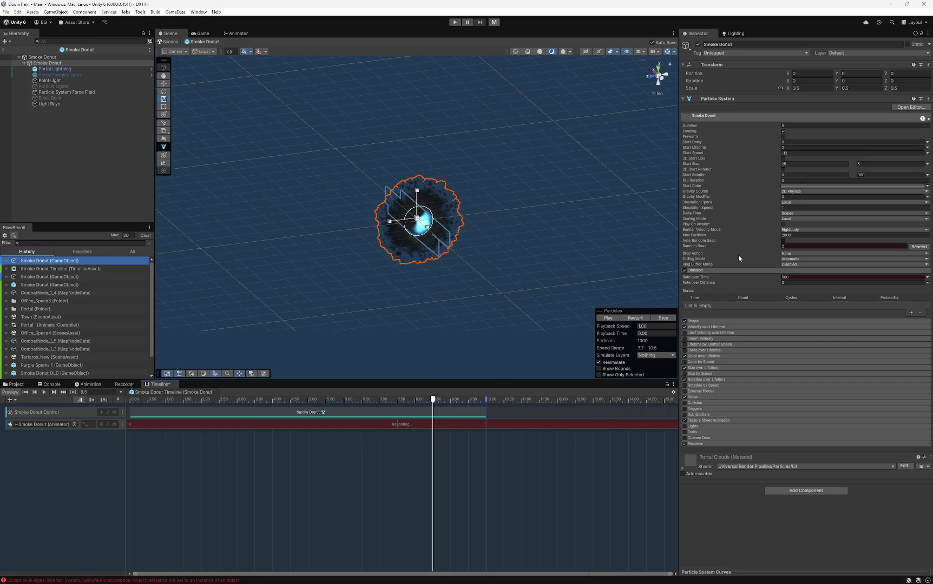
pyautogui.doubleClick(799, 280)
pyautogui.write('0')
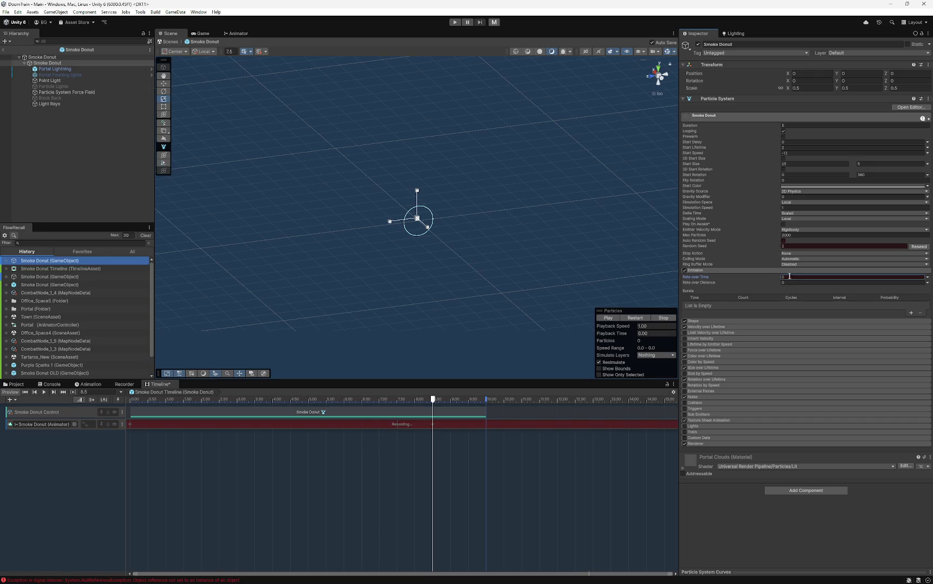
pyautogui.rightClick(704, 278)
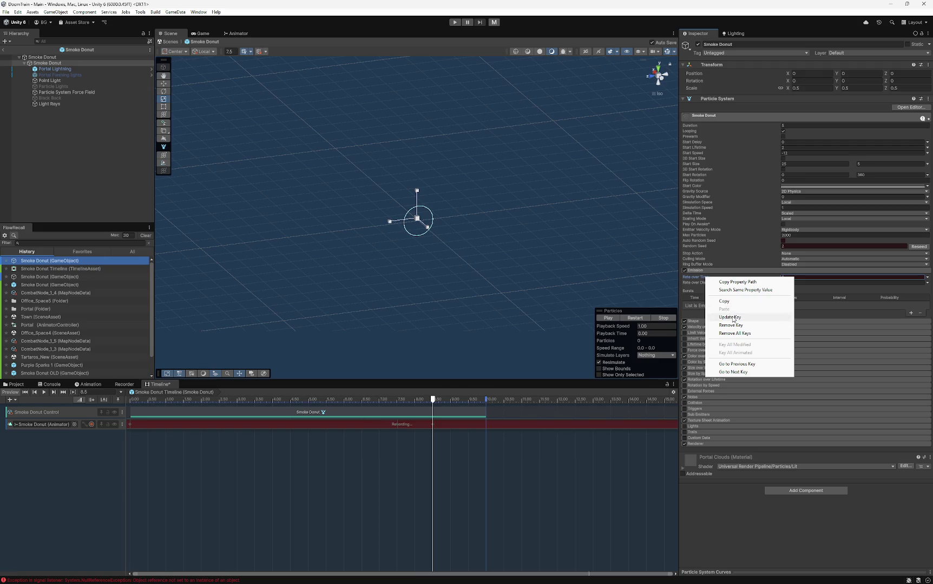
pyautogui.click(733, 318)
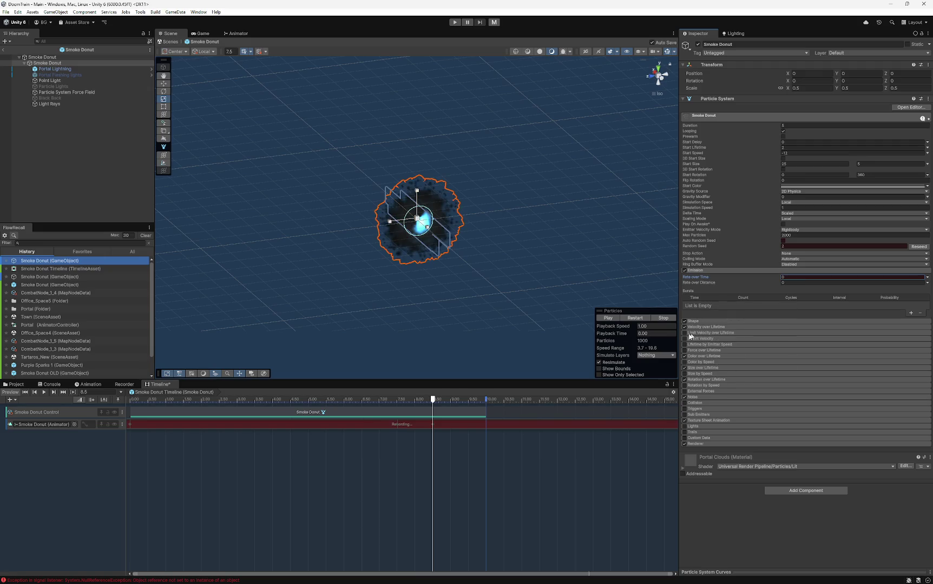
pyautogui.click(434, 400)
pyautogui.moveTo(435, 399)
pyautogui.mouseDown()
pyautogui.moveTo(448, 400)
pyautogui.moveTo(383, 400)
pyautogui.moveTo(489, 399)
pyautogui.moveTo(79, 391)
pyautogui.mouseUp()
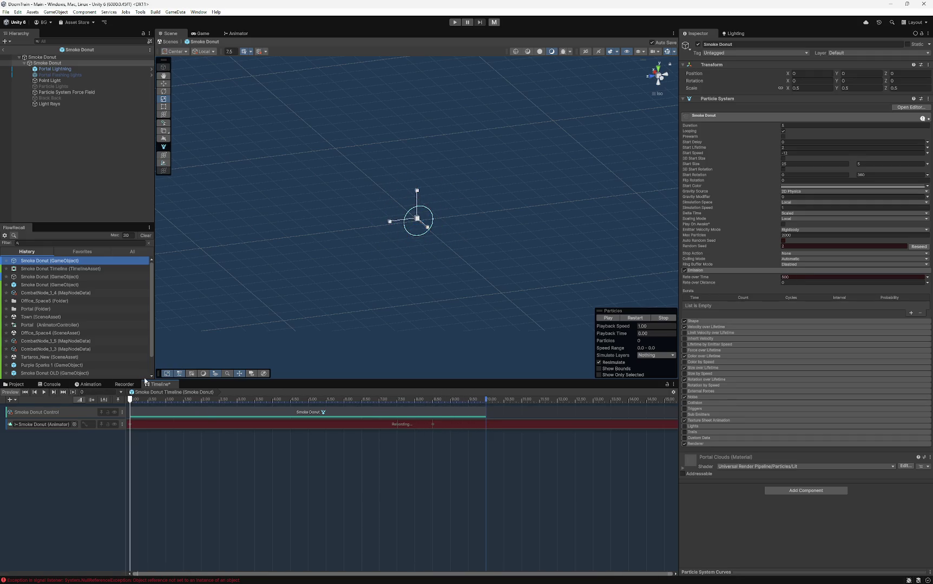
pyautogui.click(91, 424)
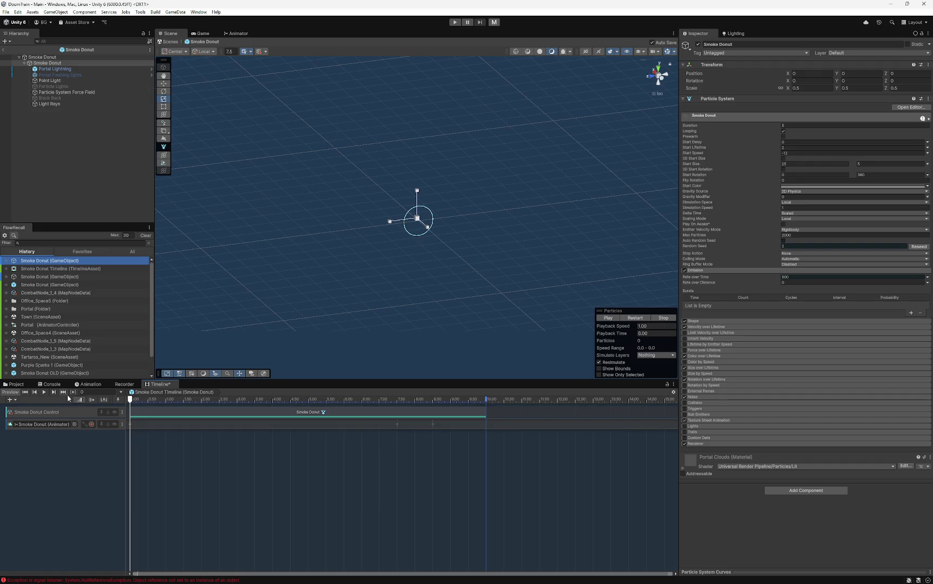
pyautogui.click(43, 392)
pyautogui.moveTo(130, 399)
pyautogui.mouseDown()
pyautogui.moveTo(451, 401)
pyautogui.moveTo(386, 400)
pyautogui.mouseUp()
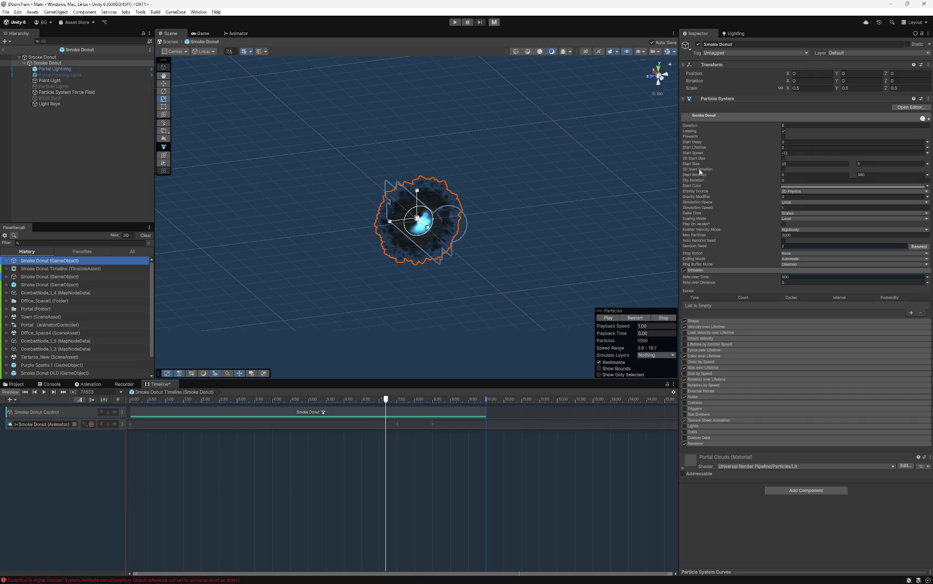
# - Start recording and key Start Lifetime at 2 at the start and at 7.5 seconds
pyautogui.moveTo(389, 402); pyautogui.dragTo(130, 401)
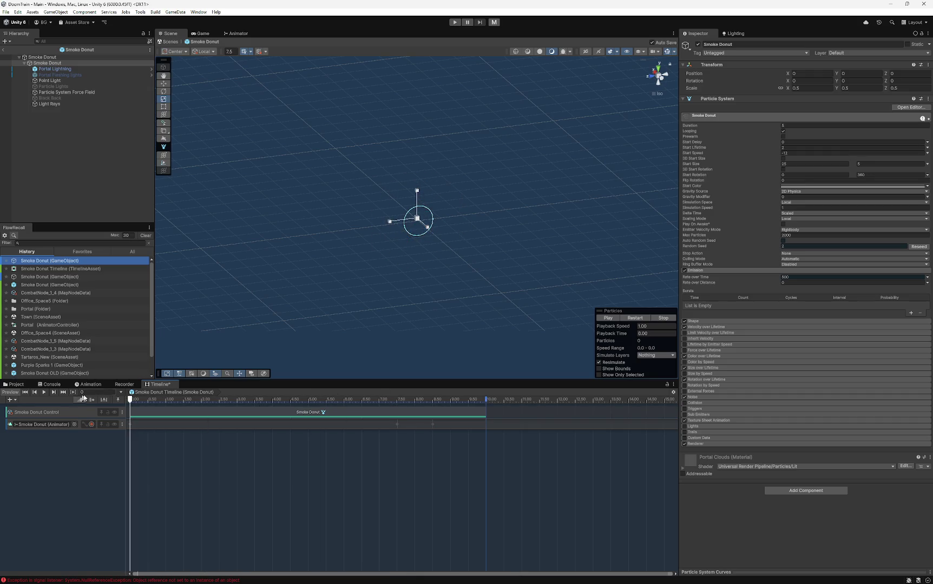
pyautogui.click(90, 424)
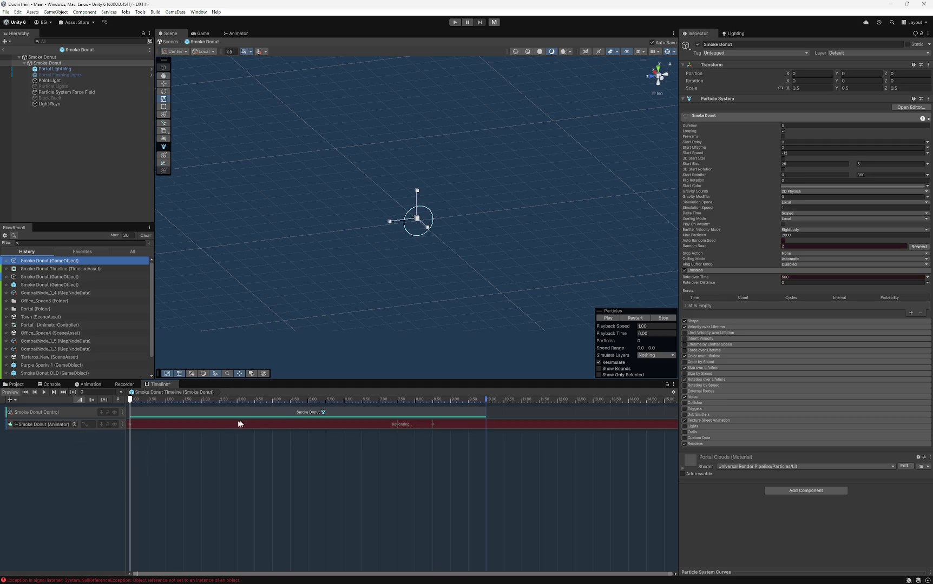
pyautogui.rightClick(701, 150)
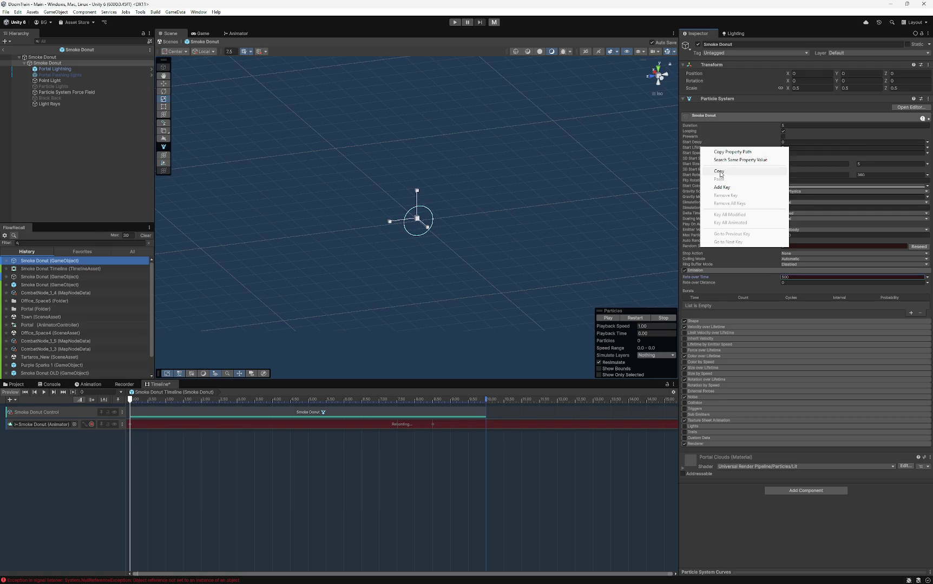
pyautogui.click(722, 188)
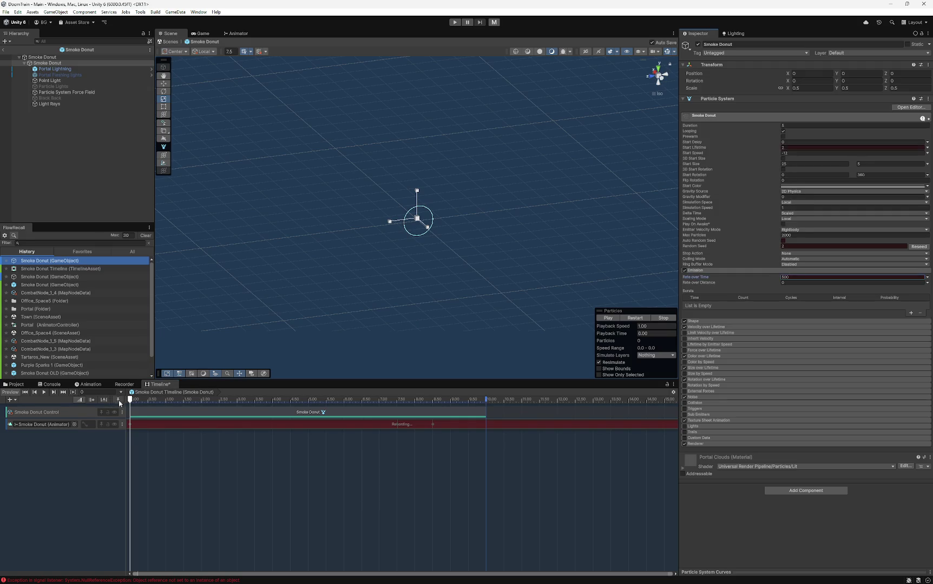
pyautogui.moveTo(131, 404); pyautogui.dragTo(398, 401)
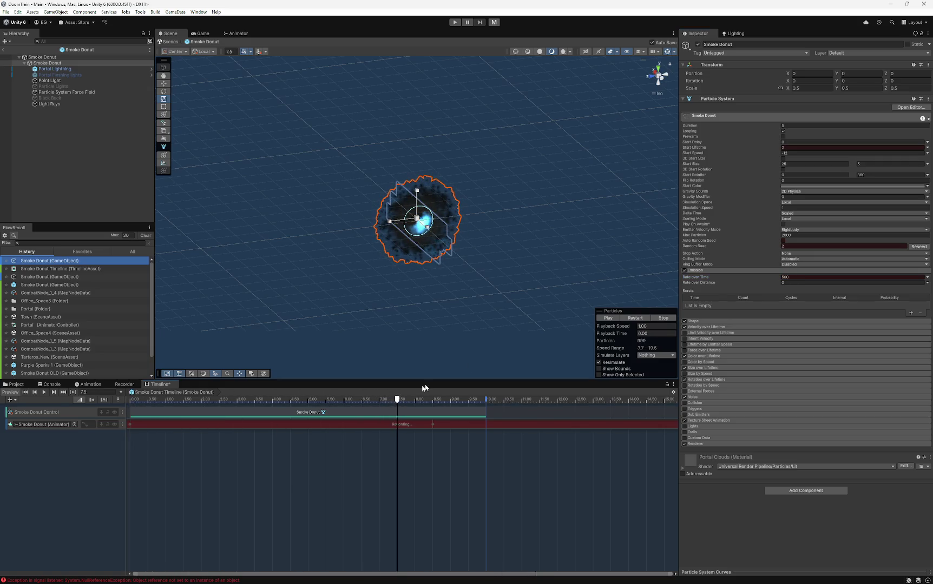
pyautogui.rightClick(697, 148)
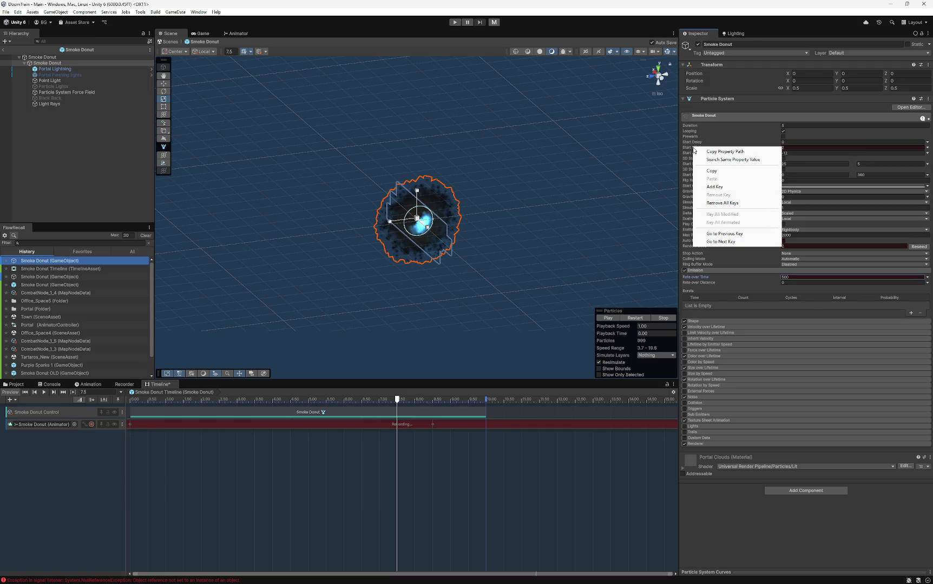
pyautogui.click(681, 225)
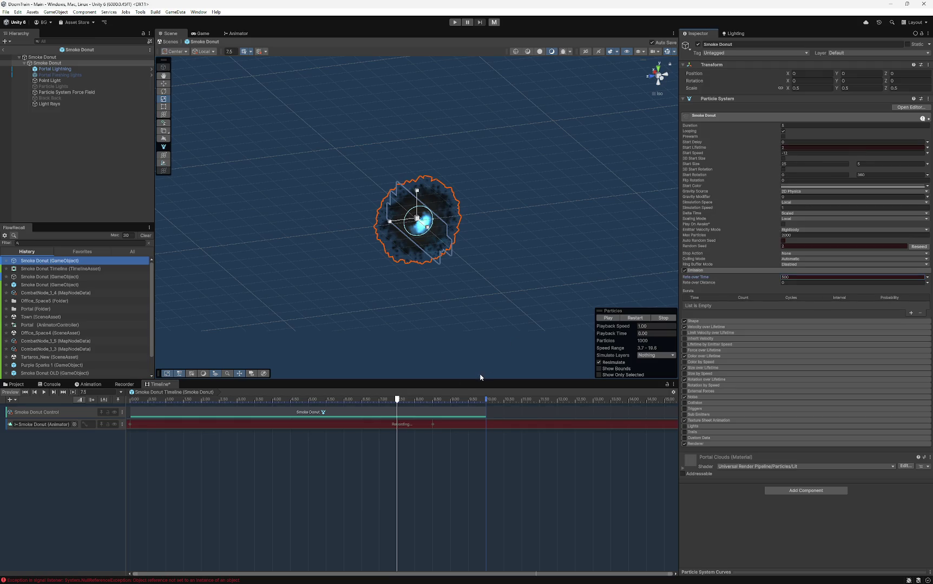
# - Key Start Lifetime to 0.0001 at 8.5 seconds, stop recording, and play the Timeline
pyautogui.moveTo(399, 405); pyautogui.dragTo(433, 404)
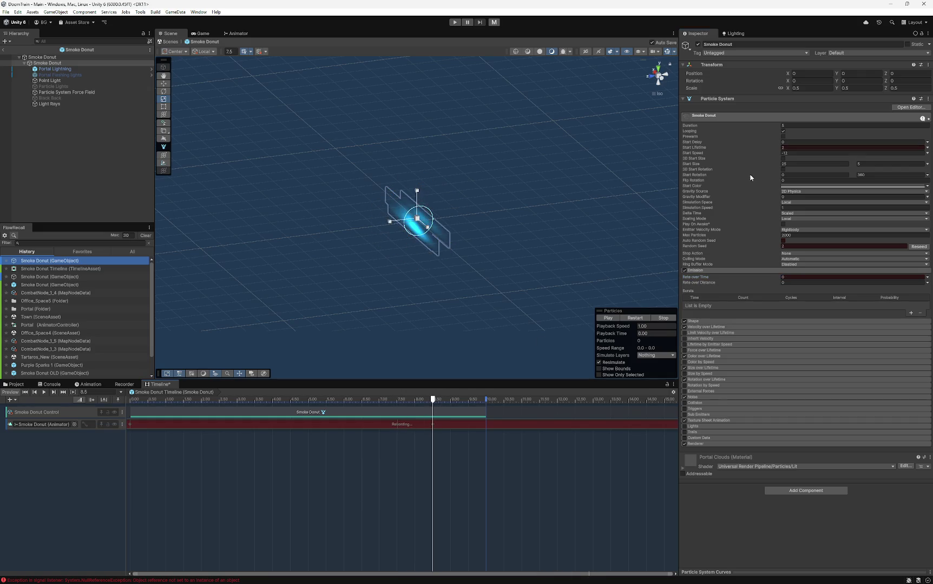
pyautogui.click(795, 148)
pyautogui.write('0.0001')
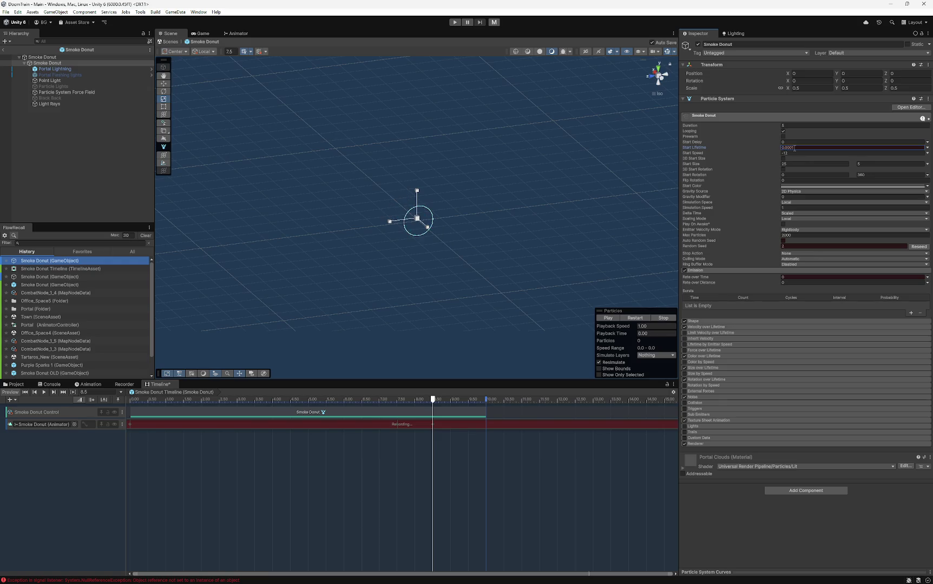
pyautogui.rightClick(691, 148)
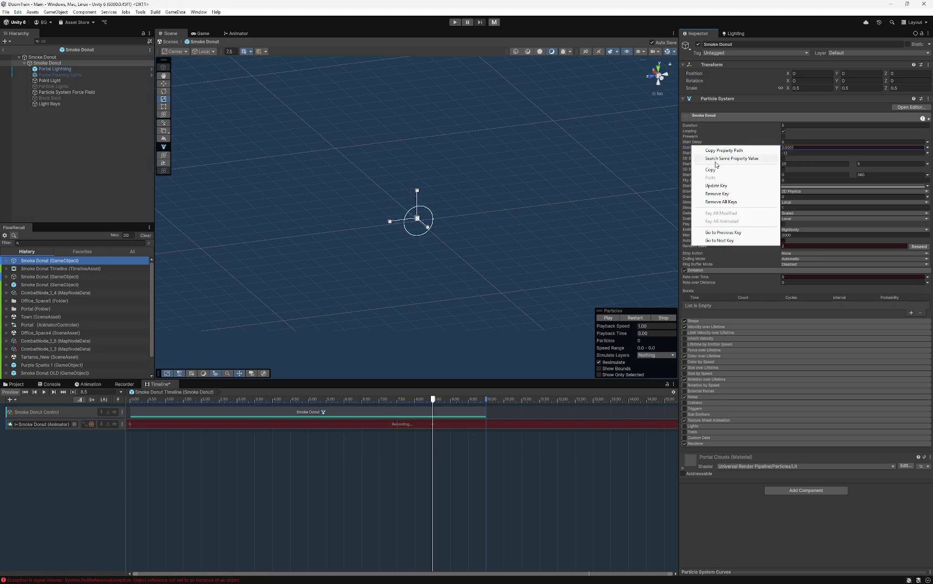
pyautogui.click(716, 187)
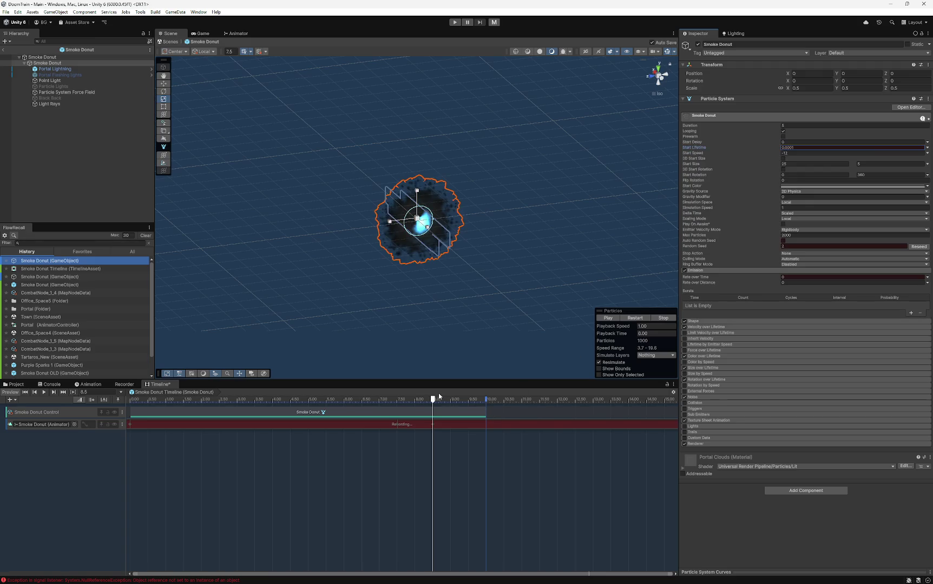
pyautogui.moveTo(434, 402); pyautogui.dragTo(130, 403)
pyautogui.click(91, 425)
pyautogui.click(46, 393)
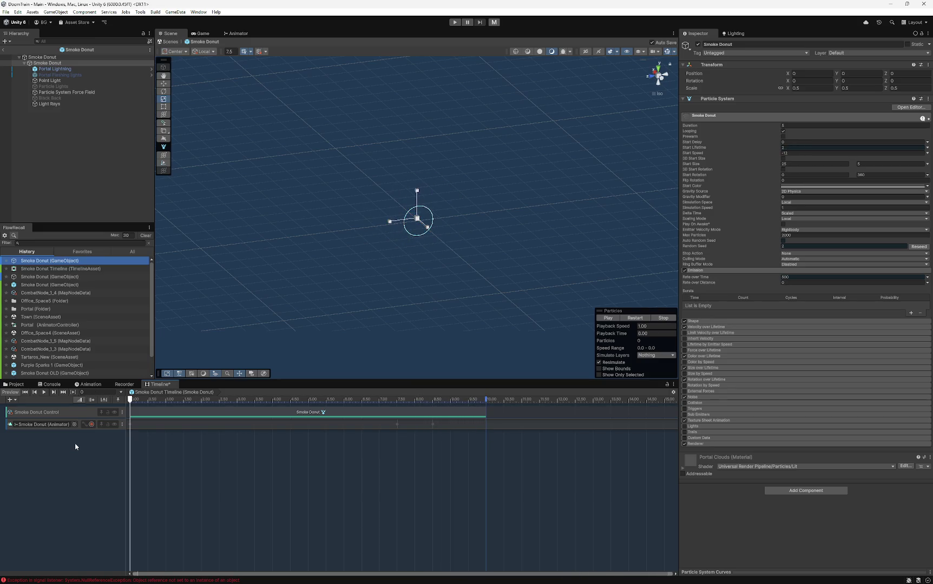
# - Scrub the smoke preview from about 8.9 seconds and toggle the particle Shape module settings
pyautogui.moveTo(442, 400)
pyautogui.mouseDown()
pyautogui.moveTo(464, 401)
pyautogui.moveTo(129, 392)
pyautogui.mouseUp()
pyautogui.click(703, 322)
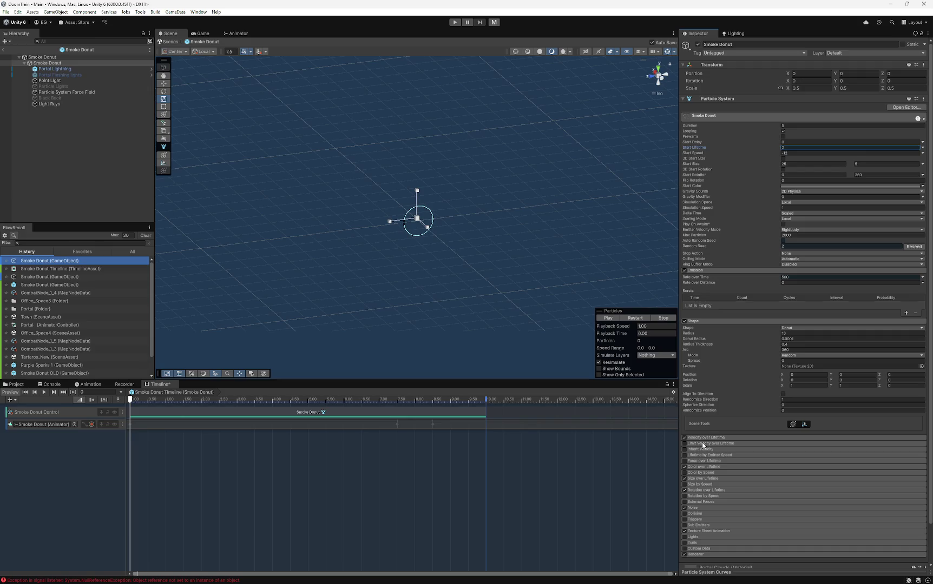
pyautogui.click(702, 322)
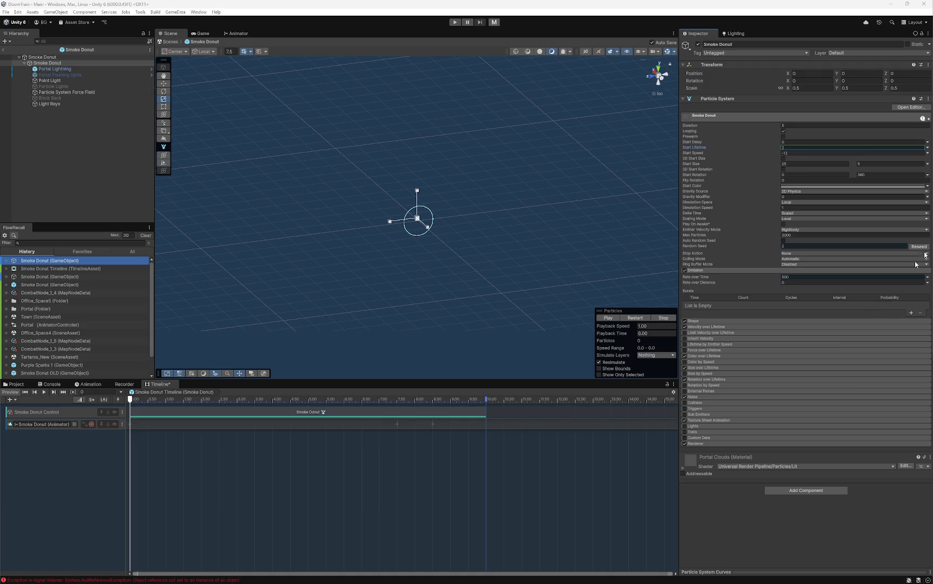
# - Click in the Timeline to move the preview time
pyautogui.click(456, 404)
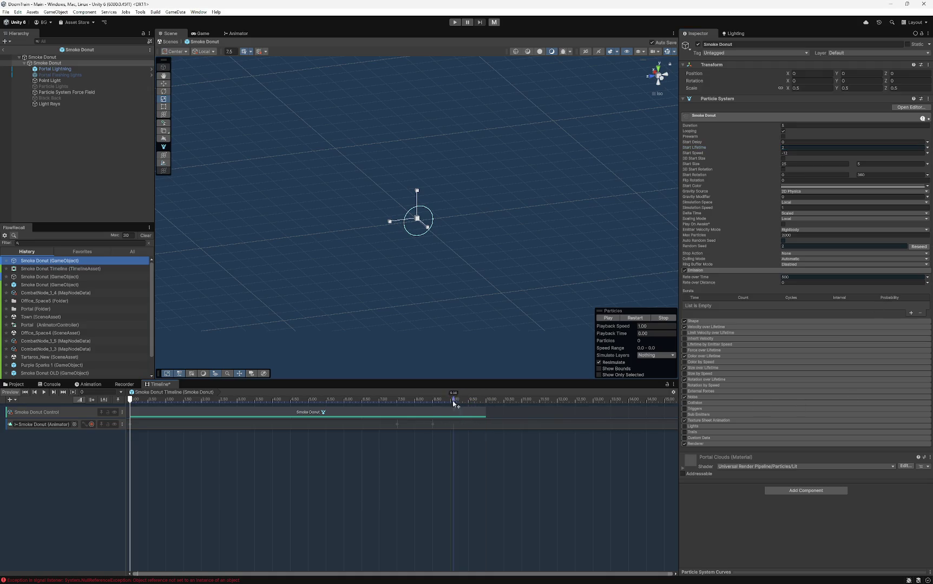
# - Start recording and remove the unwanted Start Lifetime keys at 0, about 7 and 0.9 seconds
pyautogui.click(91, 424)
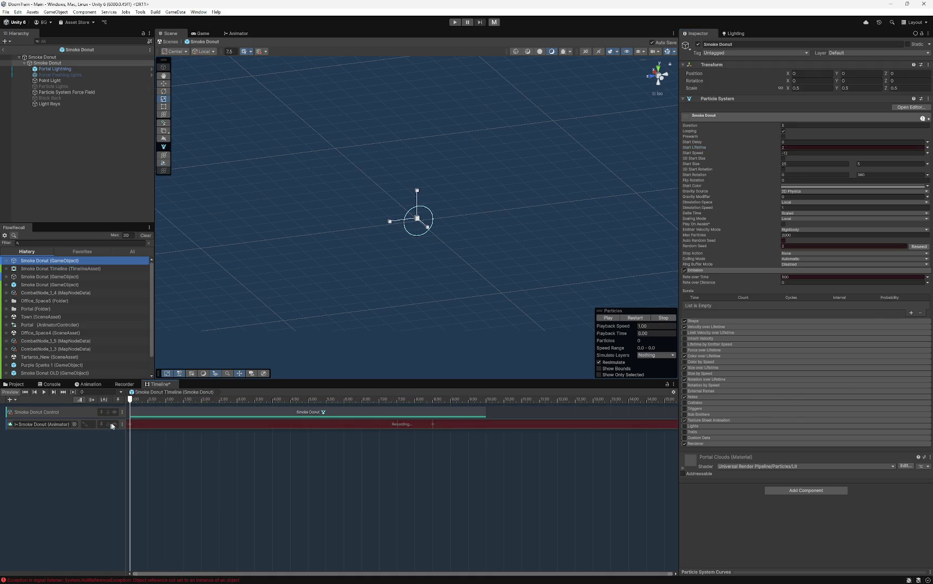
pyautogui.rightClick(692, 149)
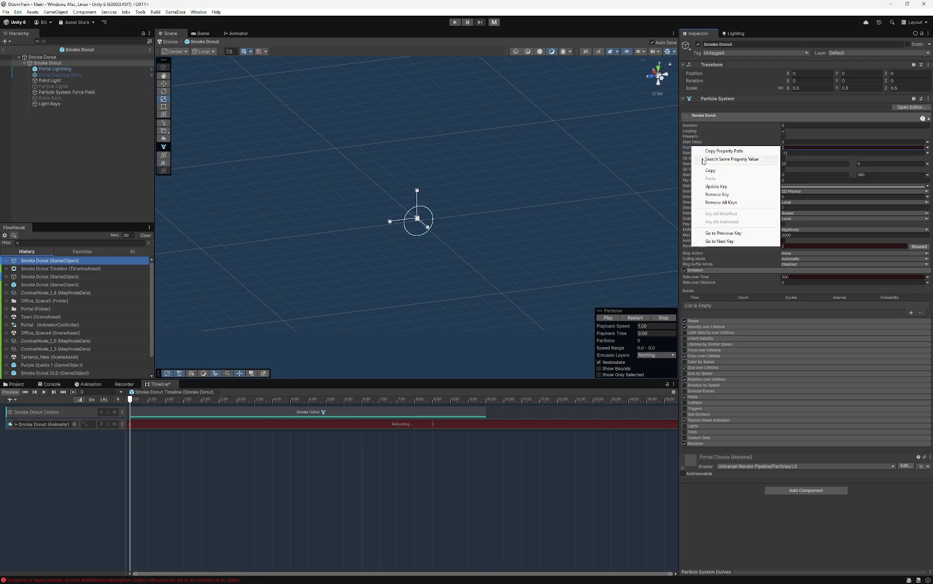
pyautogui.click(719, 196)
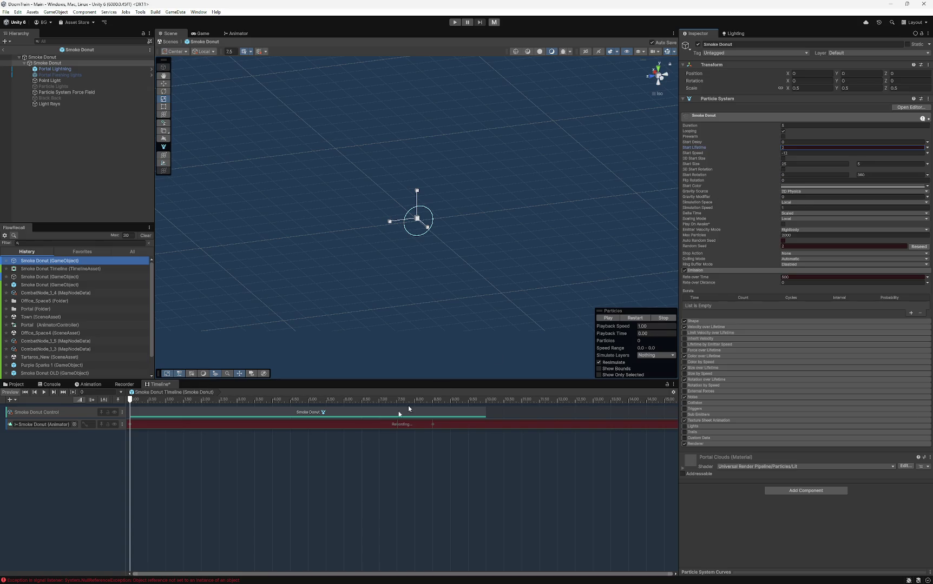
pyautogui.moveTo(229, 399); pyautogui.dragTo(397, 400)
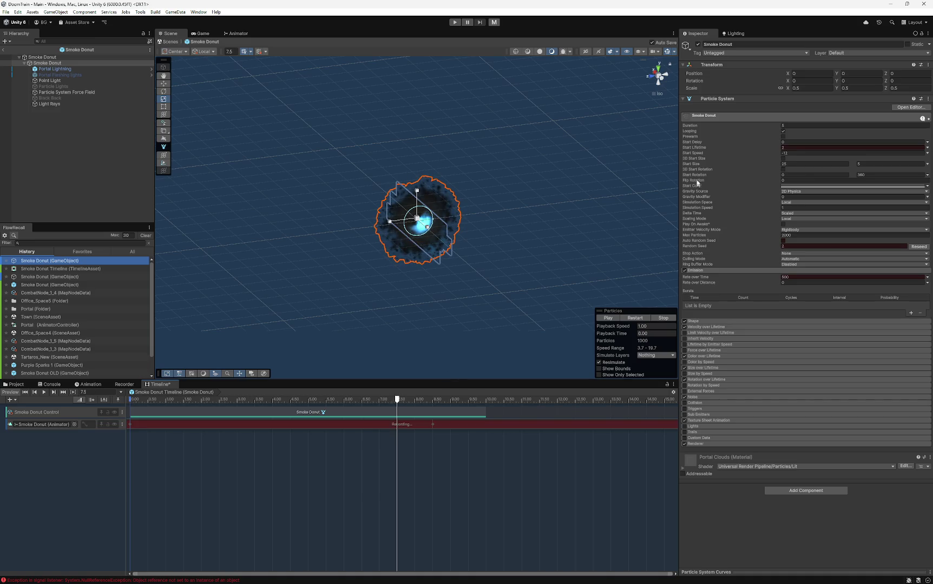
pyautogui.rightClick(698, 148)
pyautogui.click(725, 204)
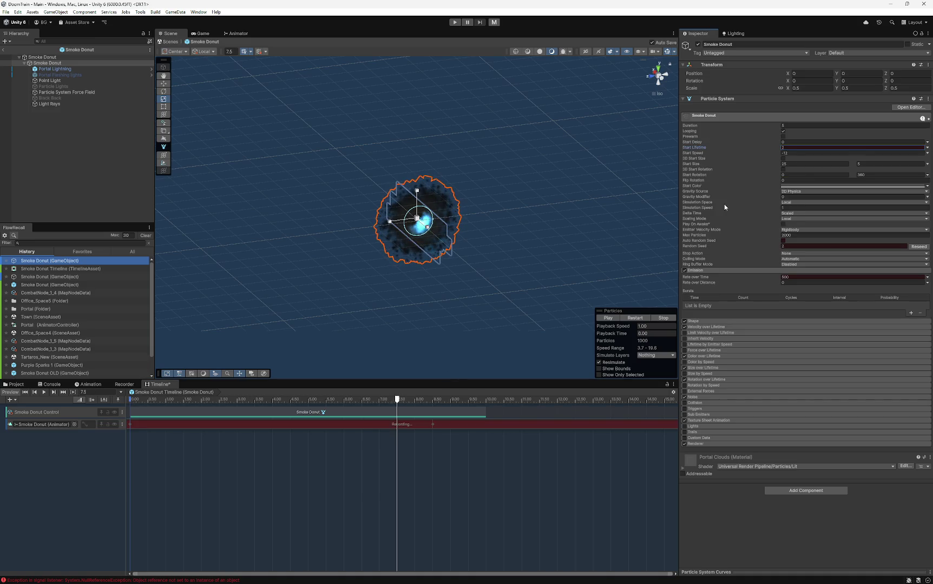
pyautogui.moveTo(394, 400)
pyautogui.mouseDown()
pyautogui.moveTo(437, 400)
pyautogui.moveTo(130, 401)
pyautogui.mouseUp()
pyautogui.rightClick(688, 148)
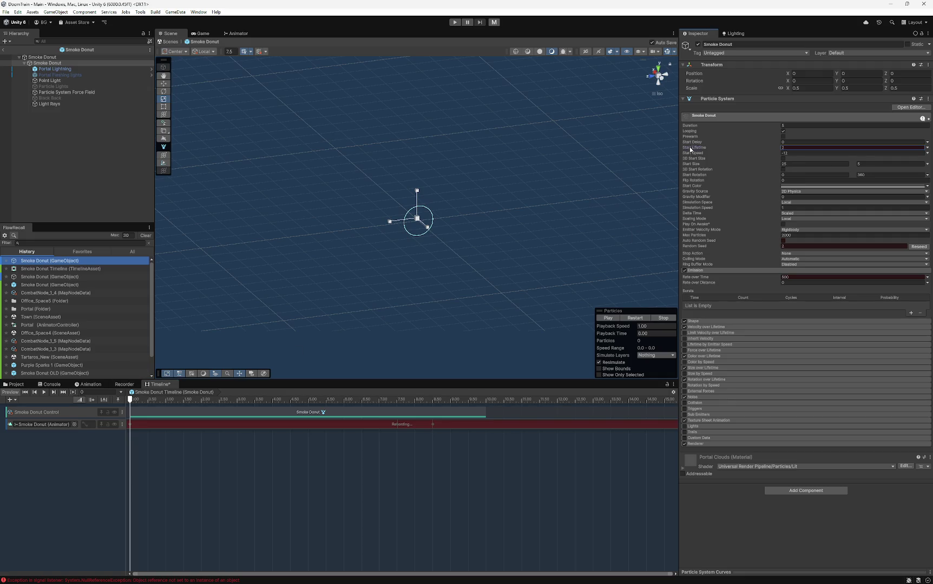
pyautogui.click(720, 196)
pyautogui.rightClick(701, 148)
pyautogui.click(726, 203)
# - Restart recording and re-key Start Lifetime at about 8.5 seconds
pyautogui.click(92, 425)
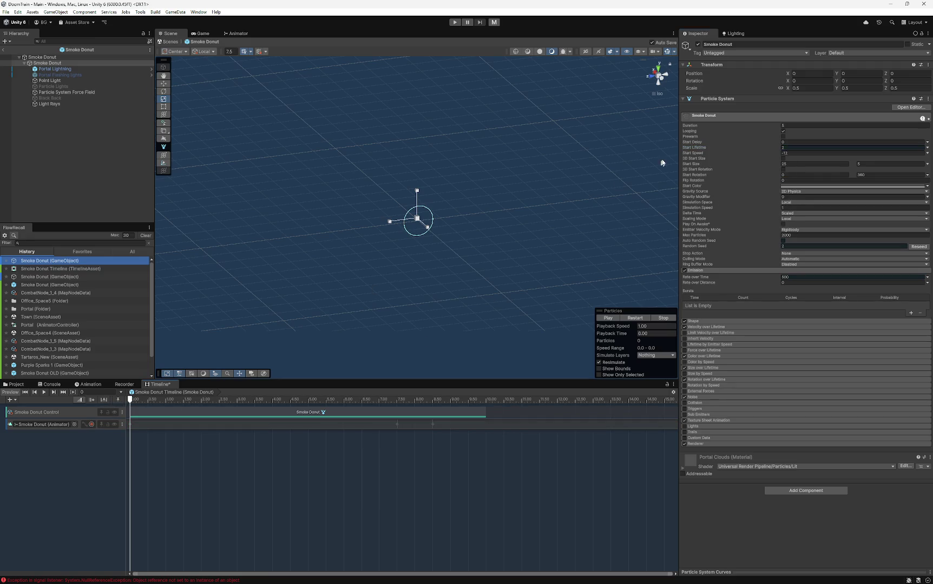
pyautogui.rightClick(693, 149)
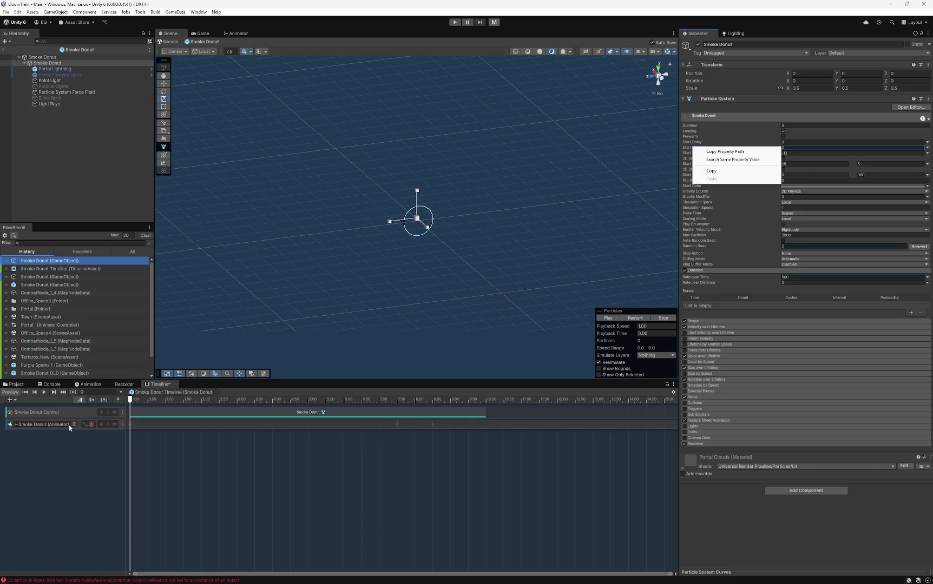
pyautogui.click(91, 425)
pyautogui.click(91, 425)
pyautogui.moveTo(130, 401)
pyautogui.mouseDown()
pyautogui.moveTo(448, 398)
pyautogui.moveTo(433, 398)
pyautogui.mouseUp()
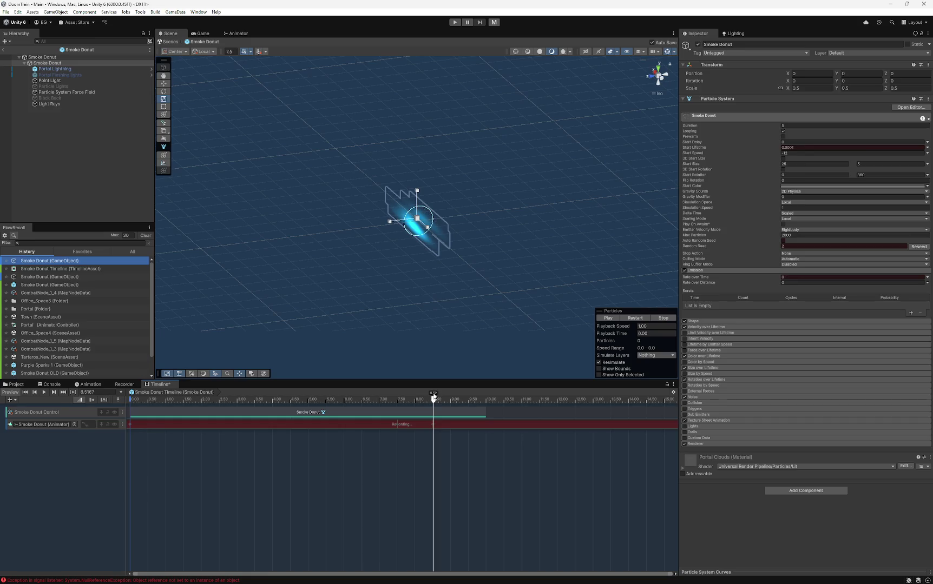
pyautogui.rightClick(699, 153)
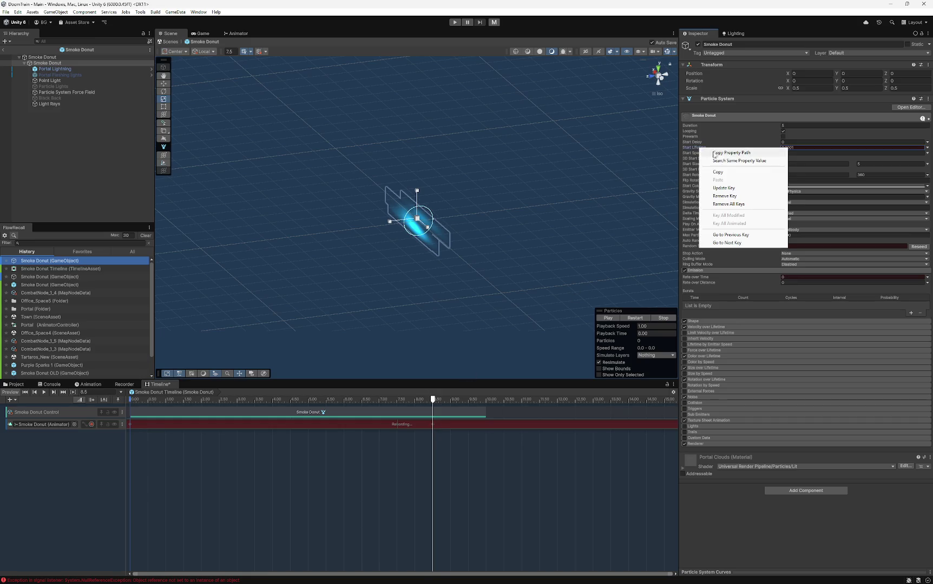
pyautogui.click(732, 196)
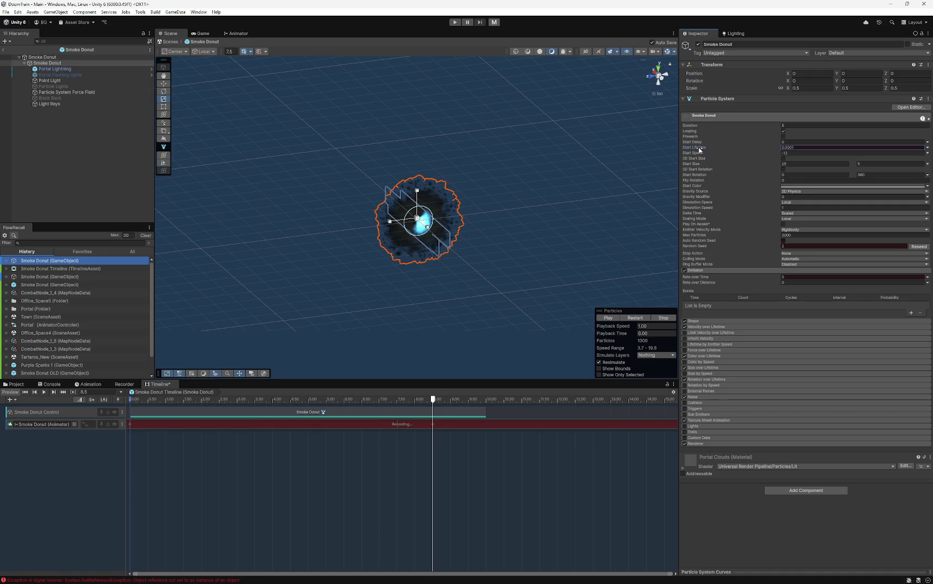
pyautogui.moveTo(434, 402); pyautogui.dragTo(113, 414)
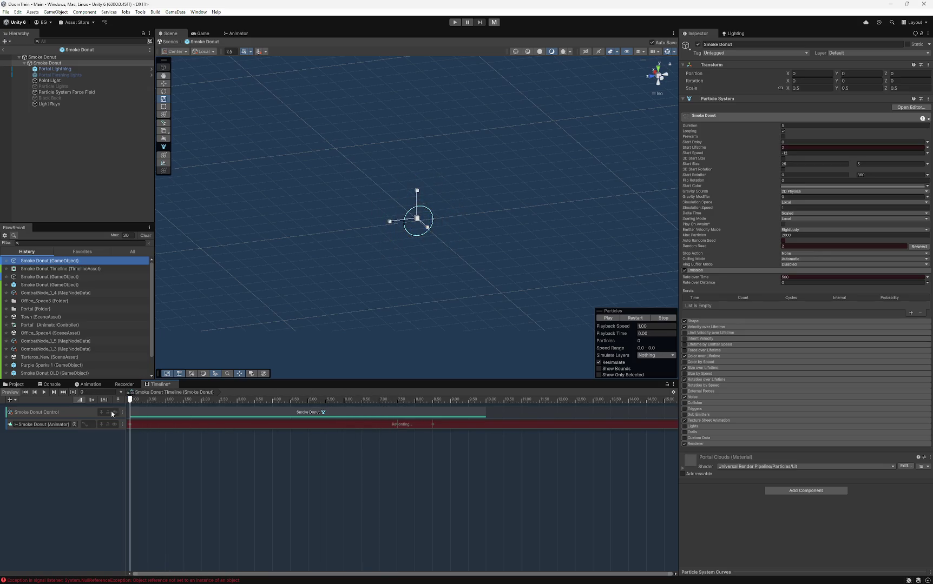
# - Show the Animator track's curves for Emission Rate over Time and Start Lifetime
pyautogui.click(83, 424)
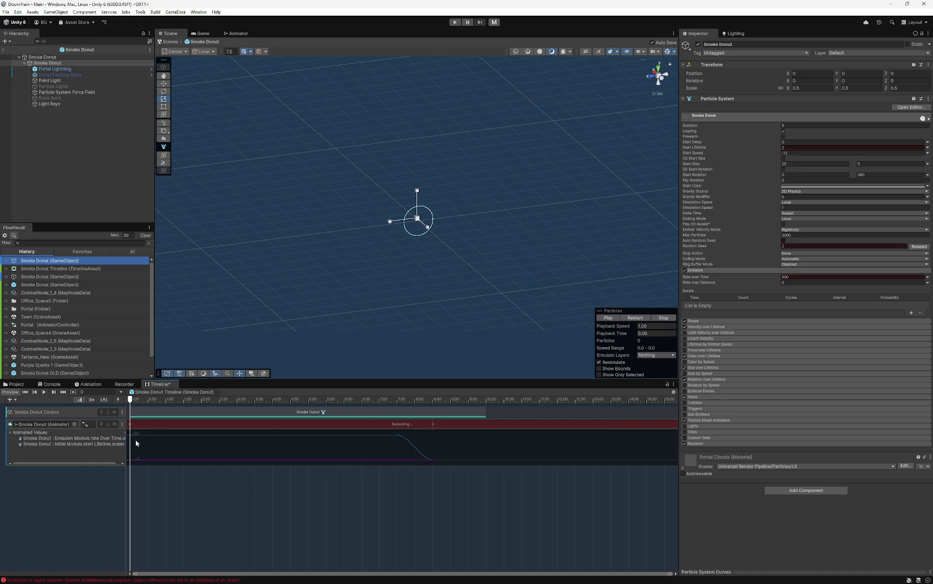